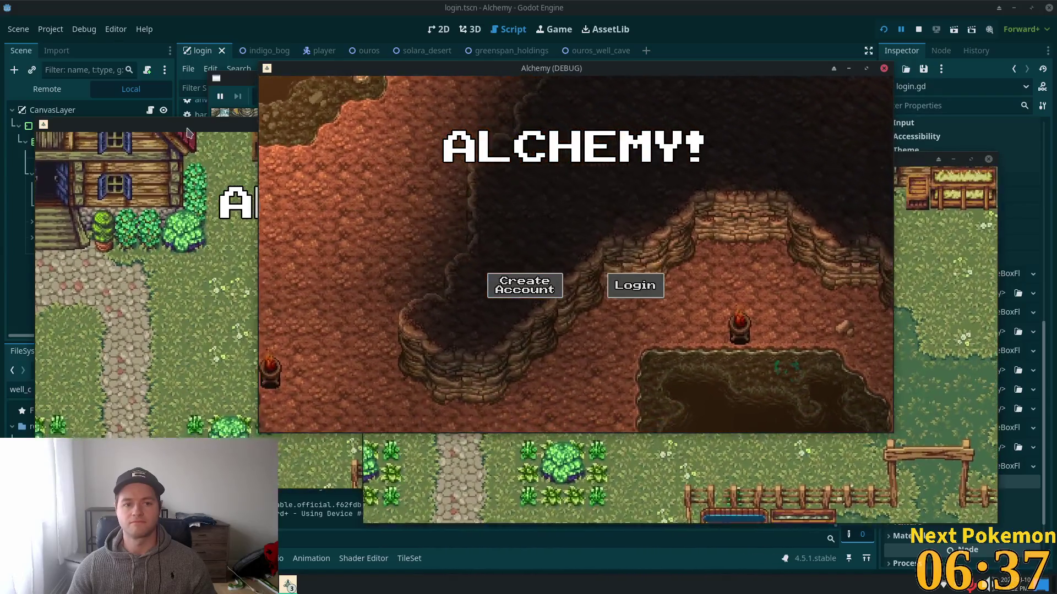
# - Bring the second Alchemy (DEBUG) window forward and open its login form
pyautogui.click(187, 132)
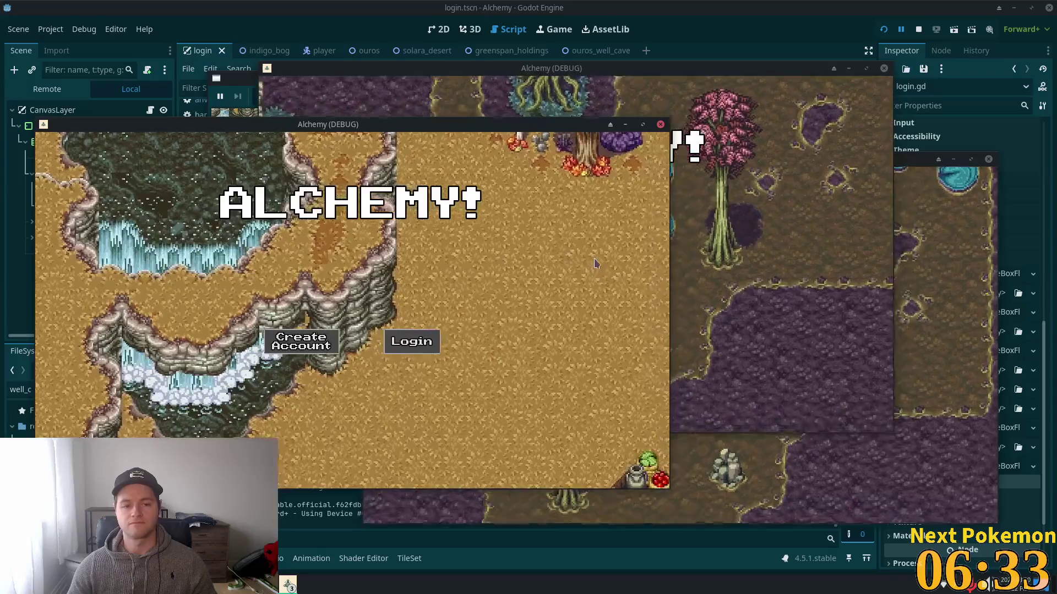
pyautogui.click(412, 341)
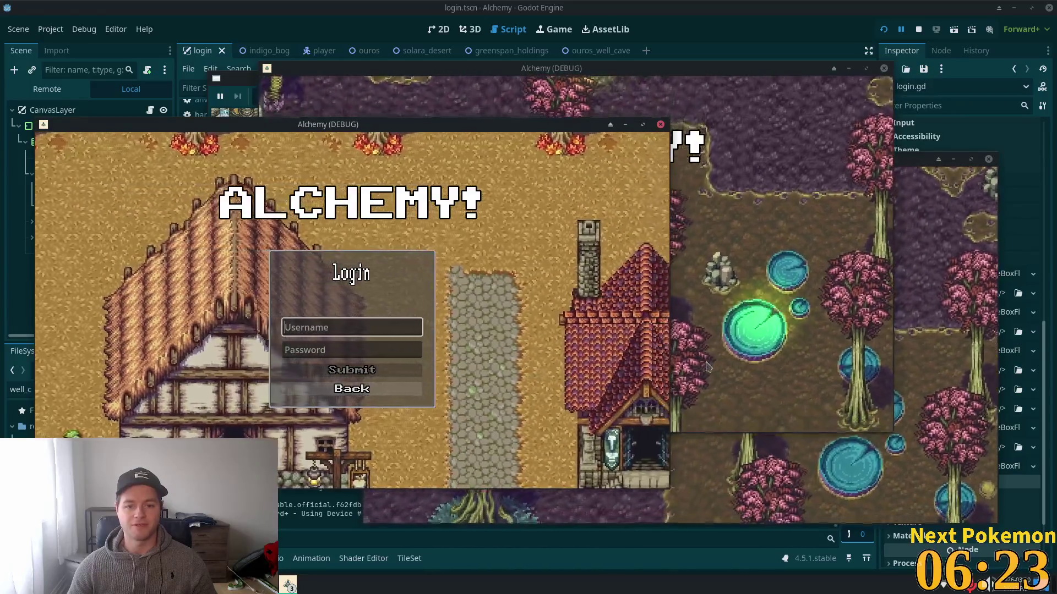
# - Stop the running game with F8 and scroll through login.gd
pyautogui.press('F8')
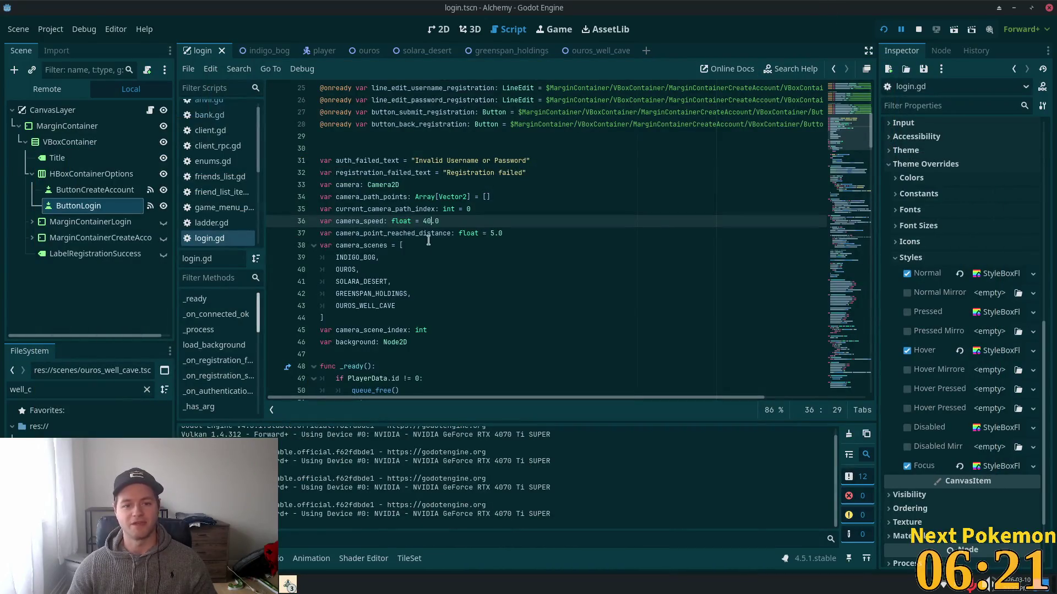
pyautogui.scroll(2, 440, 270)
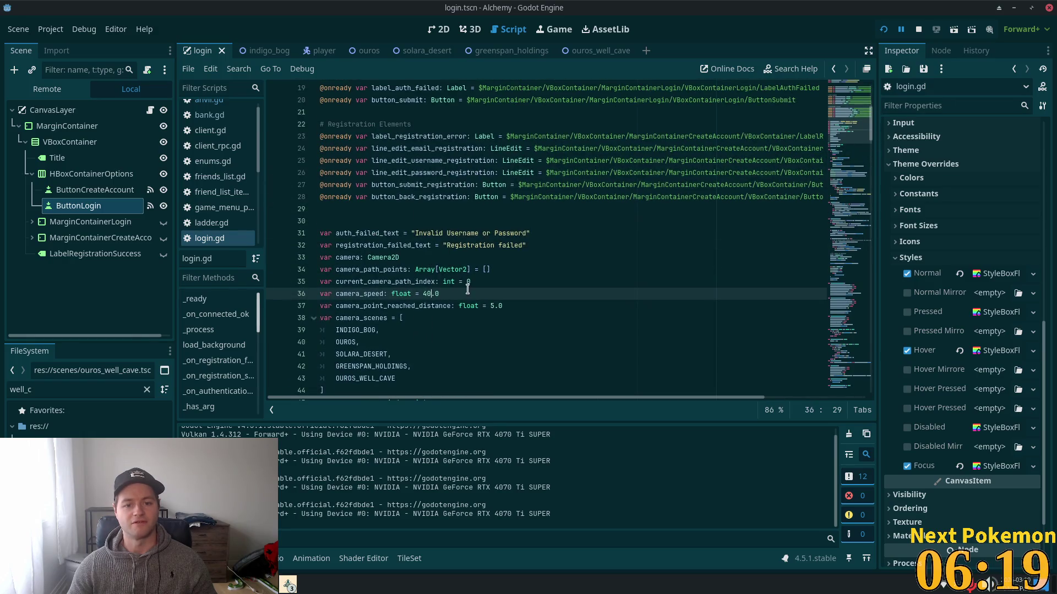
pyautogui.scroll(-20, 830, 310)
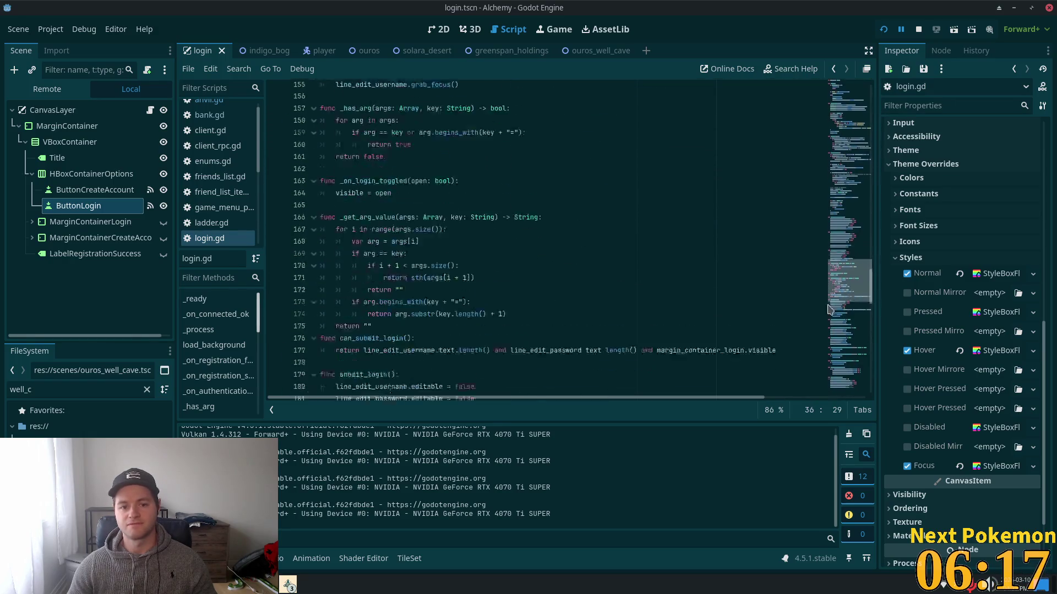
pyautogui.moveTo(830, 309)
pyautogui.mouseDown()
pyautogui.moveTo(836, 355)
pyautogui.moveTo(839, 287)
pyautogui.mouseUp()
pyautogui.scroll(-5, 836, 354)
pyautogui.scroll(4, 834, 355)
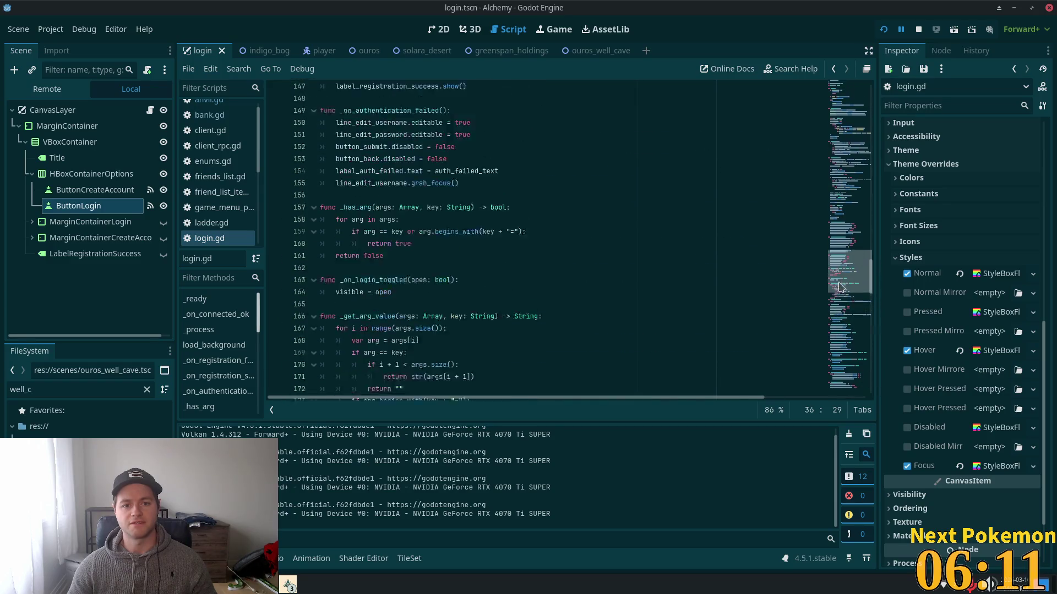
pyautogui.scroll(8, 570, 269)
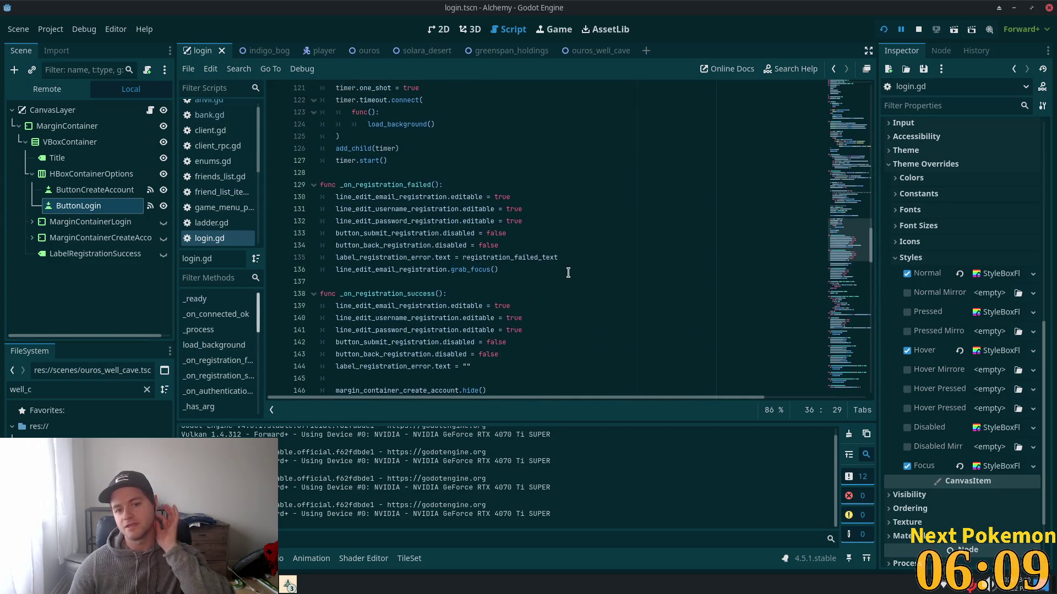
pyautogui.scroll(20, 585, 260)
# - Bring the variable declarations into view, select camera_speed, and move to empty line 30
pyautogui.click(845, 107)
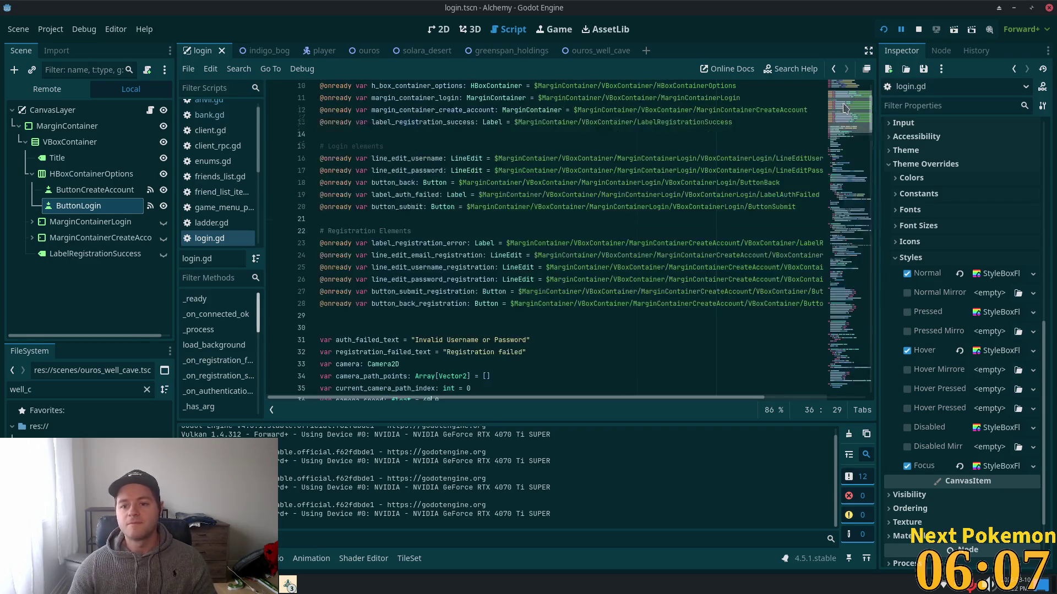
pyautogui.scroll(-5, 381, 253)
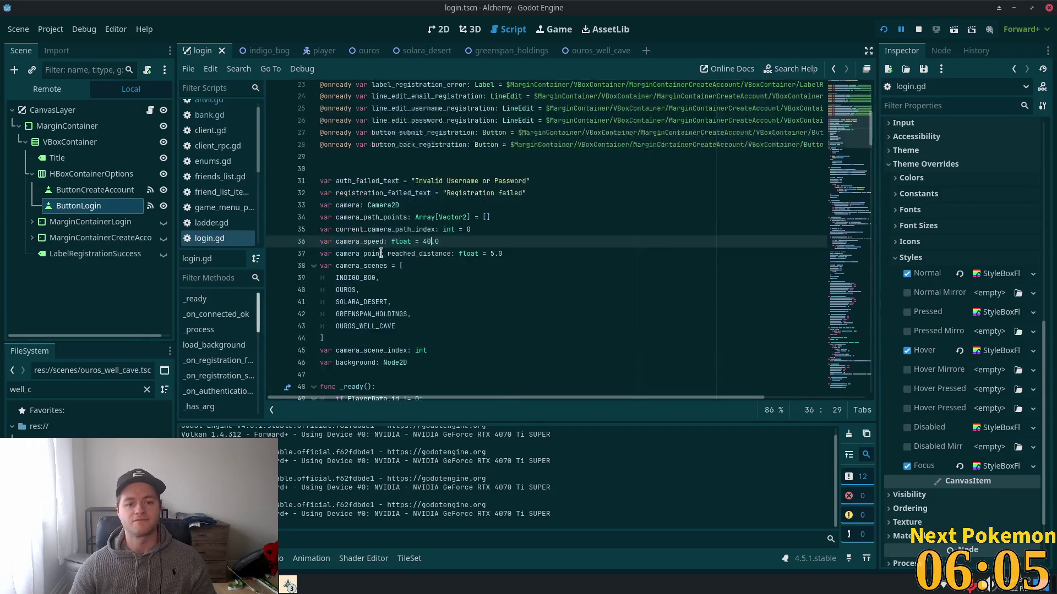
pyautogui.doubleClick(344, 242)
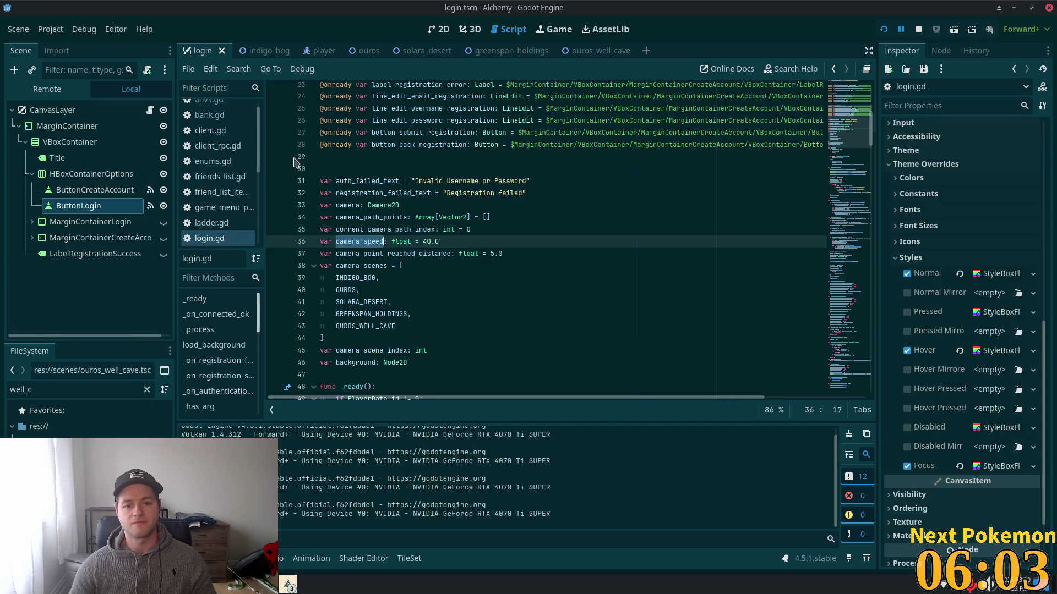
pyautogui.click(330, 168)
# - Declare const CAMERA_SPEED: float = 40.0 on a new line 30 of login.gd
pyautogui.press('Return')
pyautogui.press('Up')
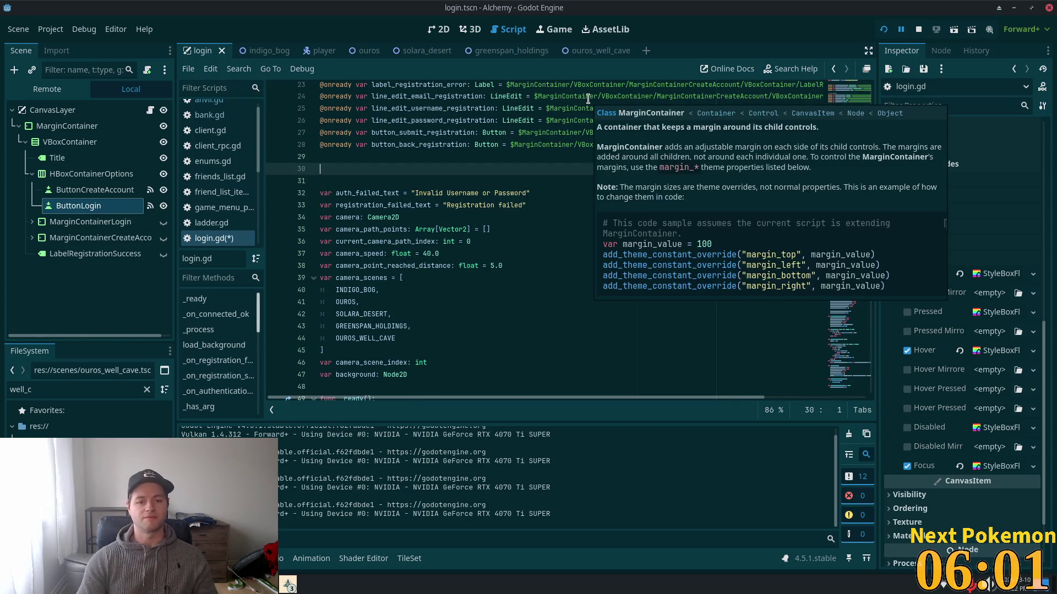
pyautogui.write('const ')
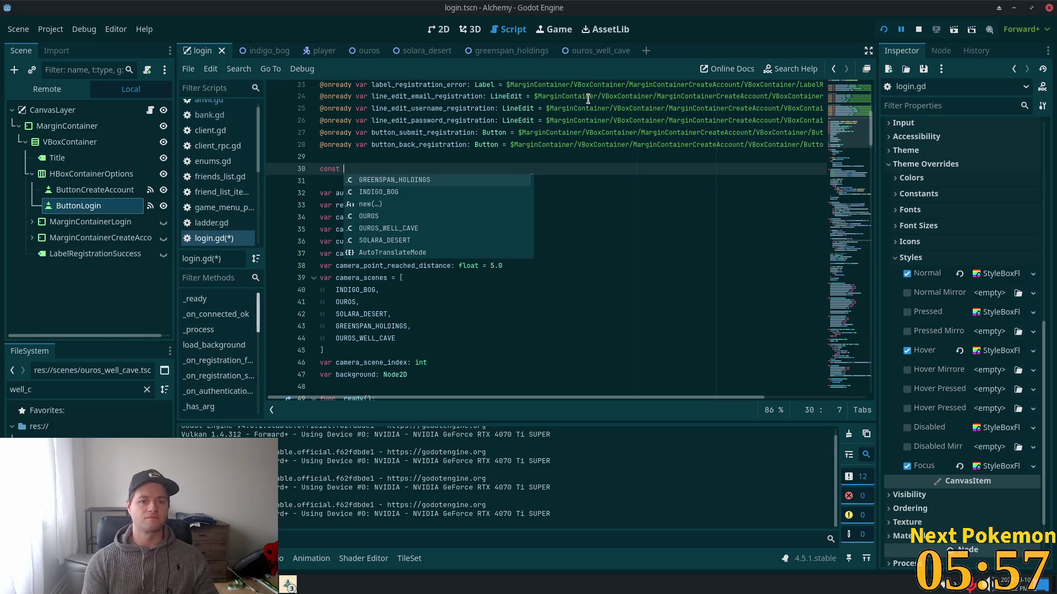
pyautogui.write('CAMER')
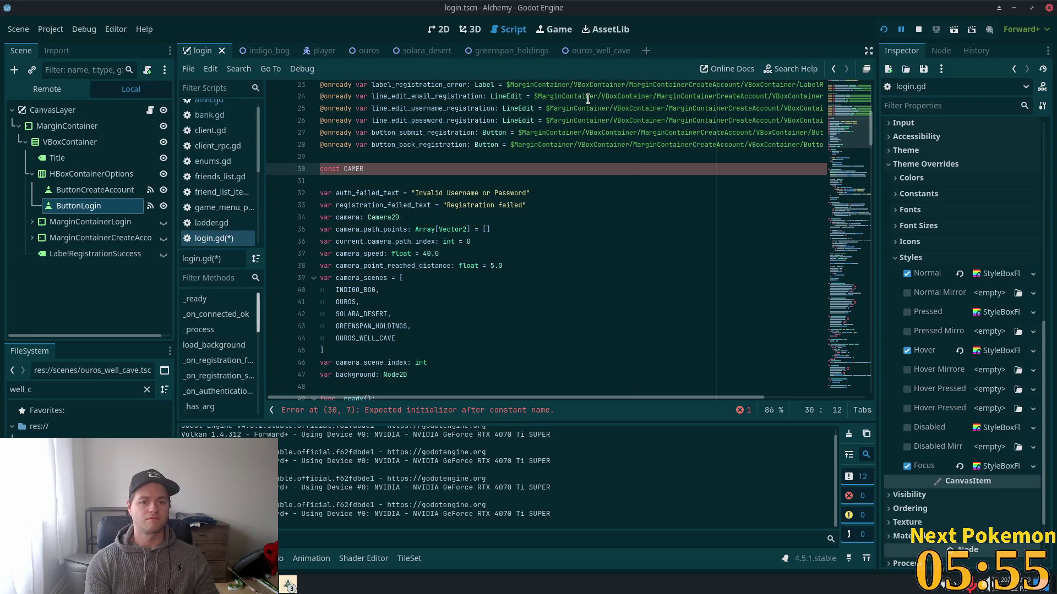
pyautogui.write('A_SPE')
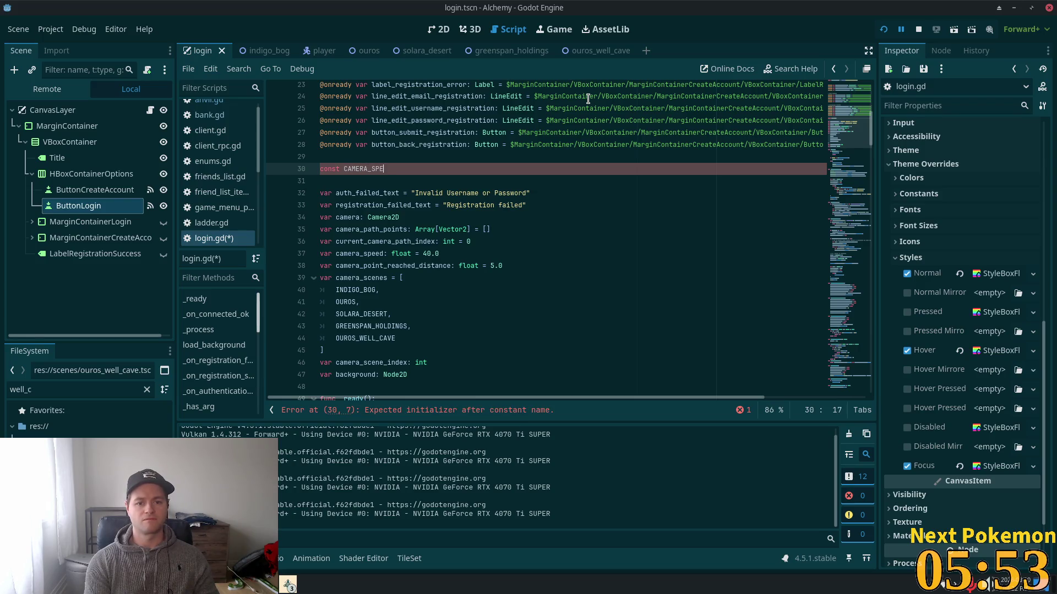
pyautogui.write('ED: floa')
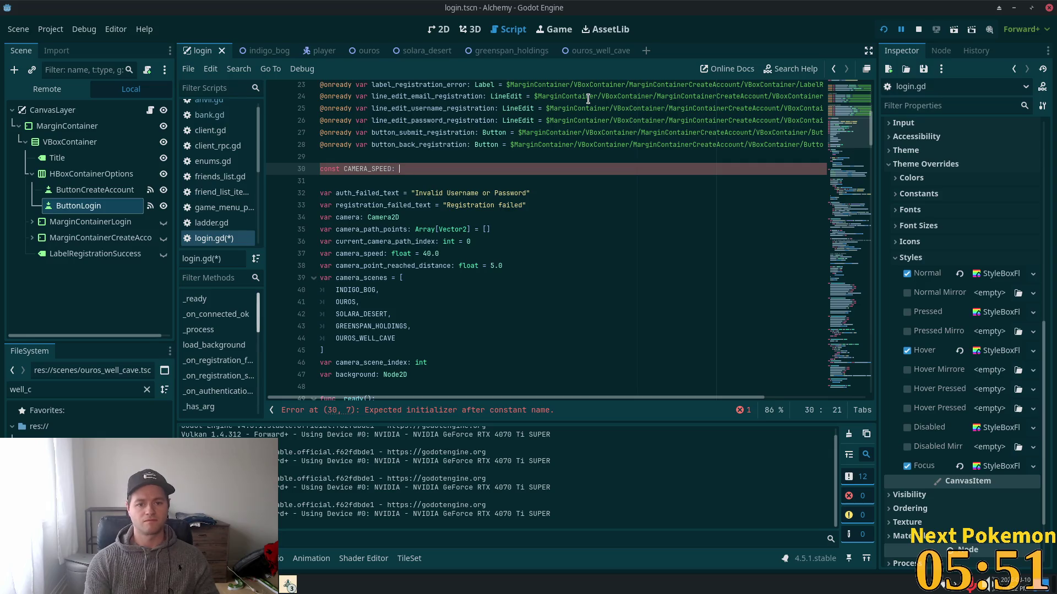
pyautogui.write('t = ')
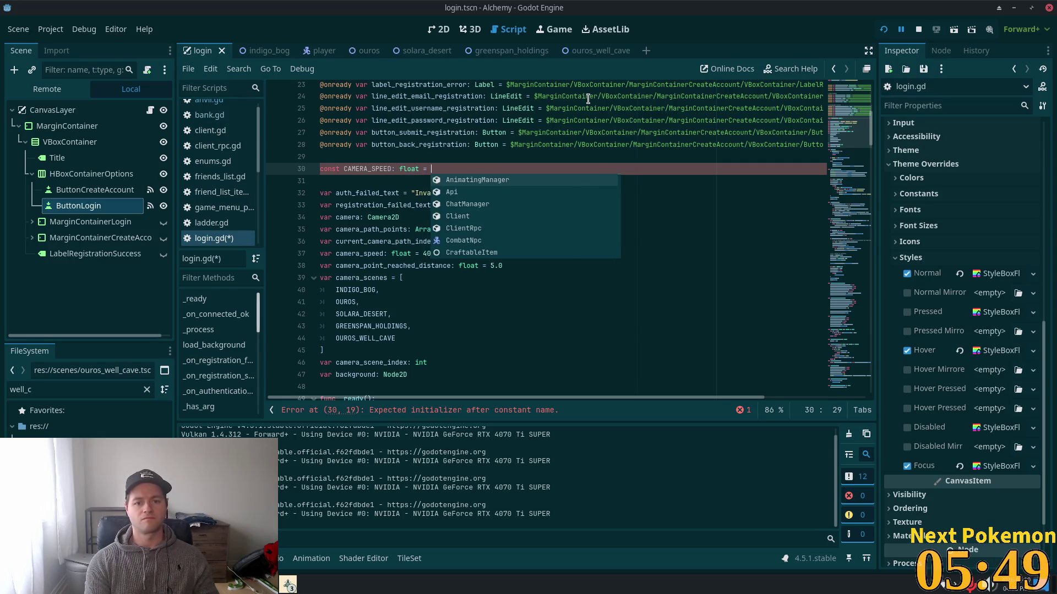
pyautogui.write('40')
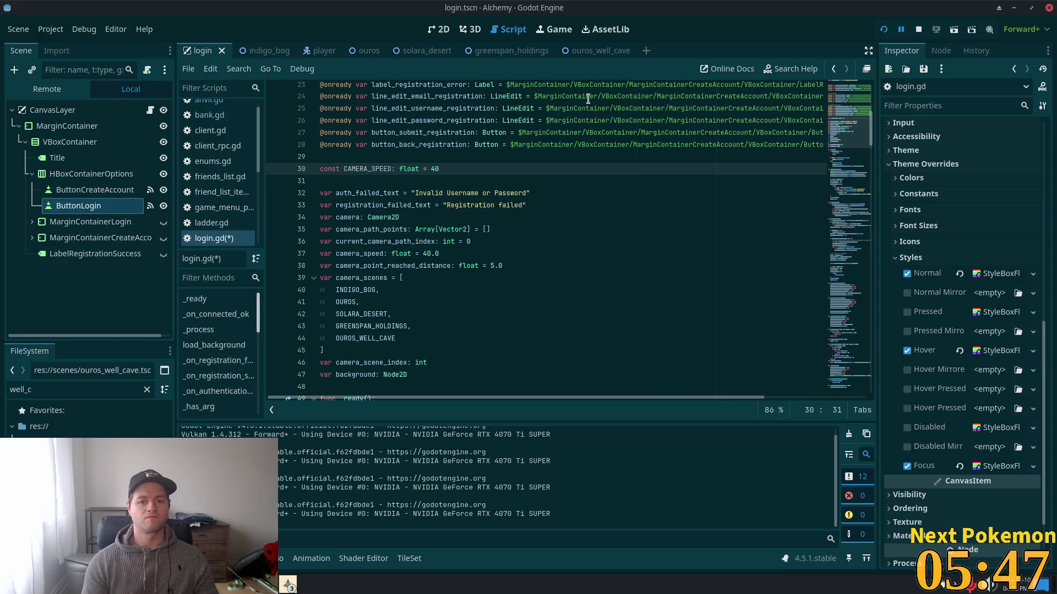
pyautogui.write('.')
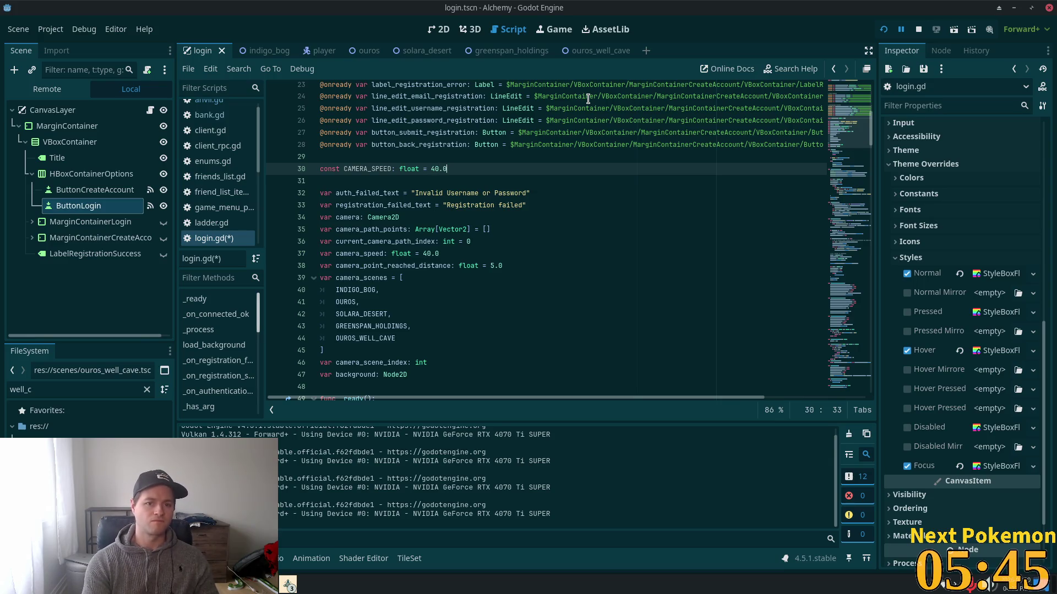
# - Replace the camera_speed usage on line 86 with CAMERA_SPEED
pyautogui.doubleClick(371, 168)
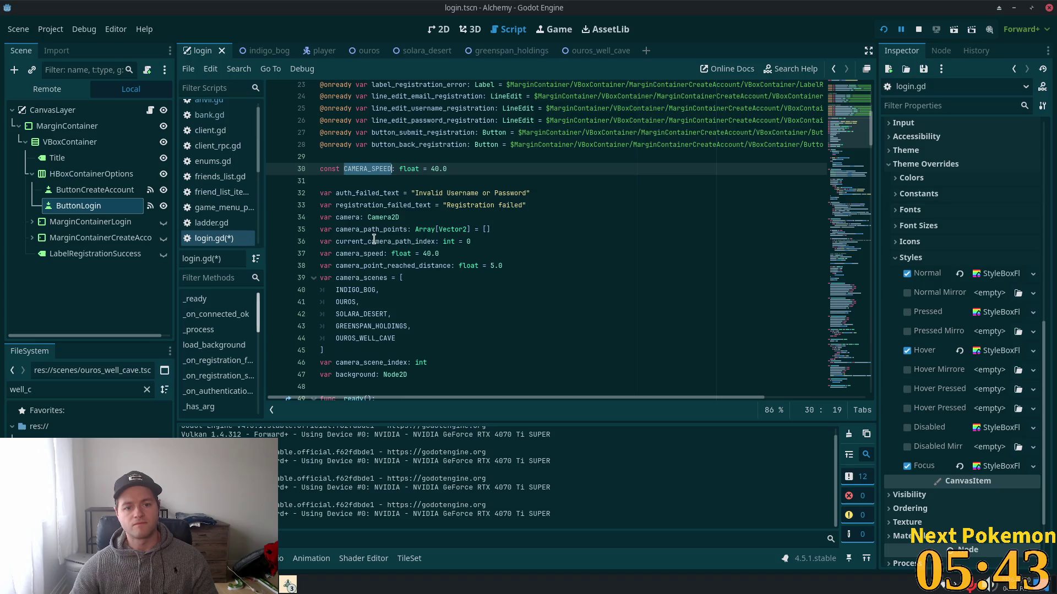
pyautogui.doubleClick(369, 253)
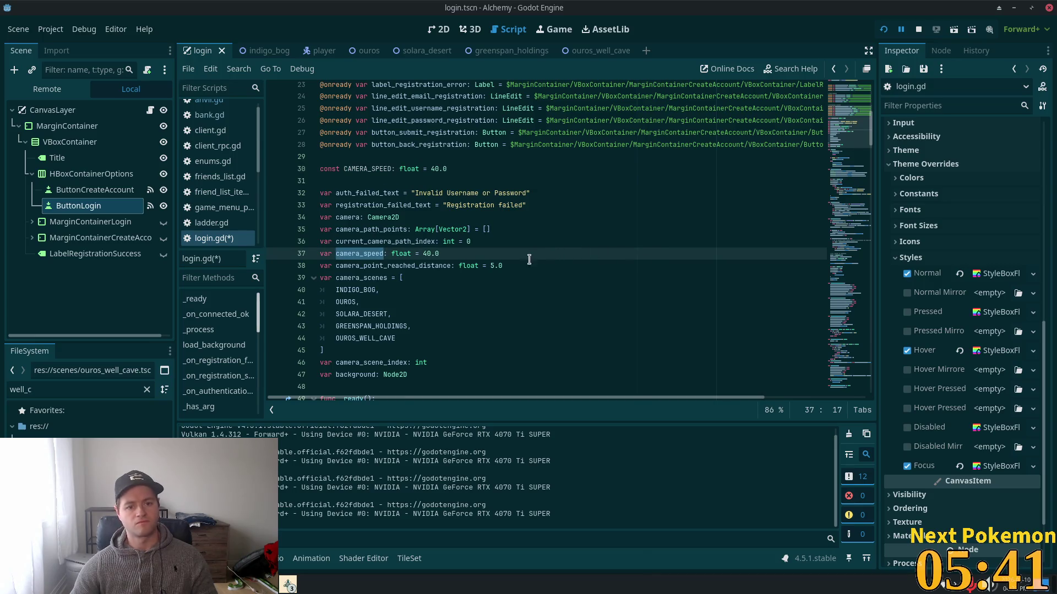
pyautogui.hotkey('ctrl', 'f')
pyautogui.press('Return')
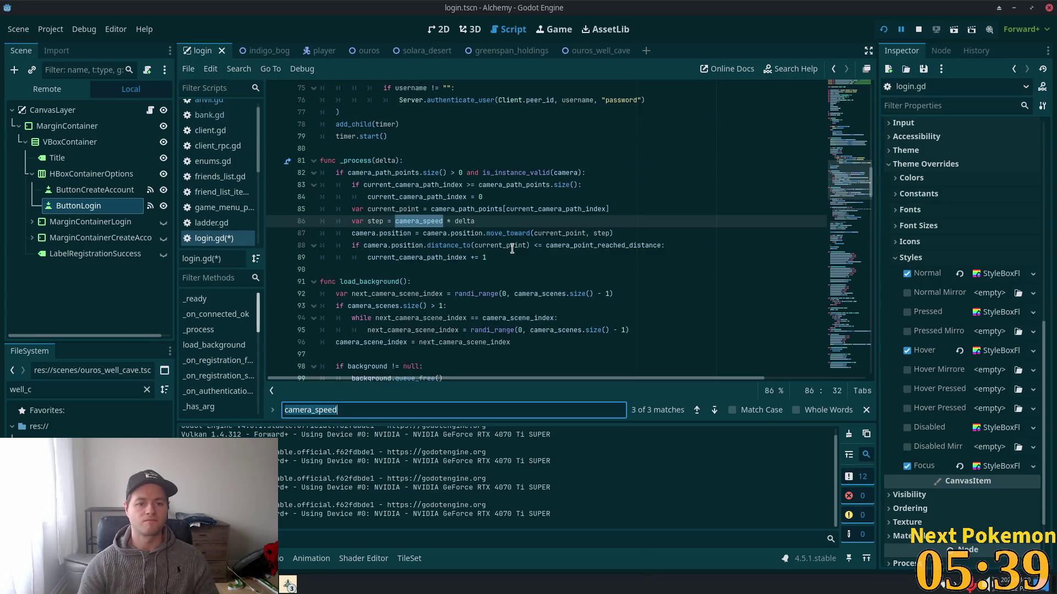
pyautogui.doubleClick(421, 221)
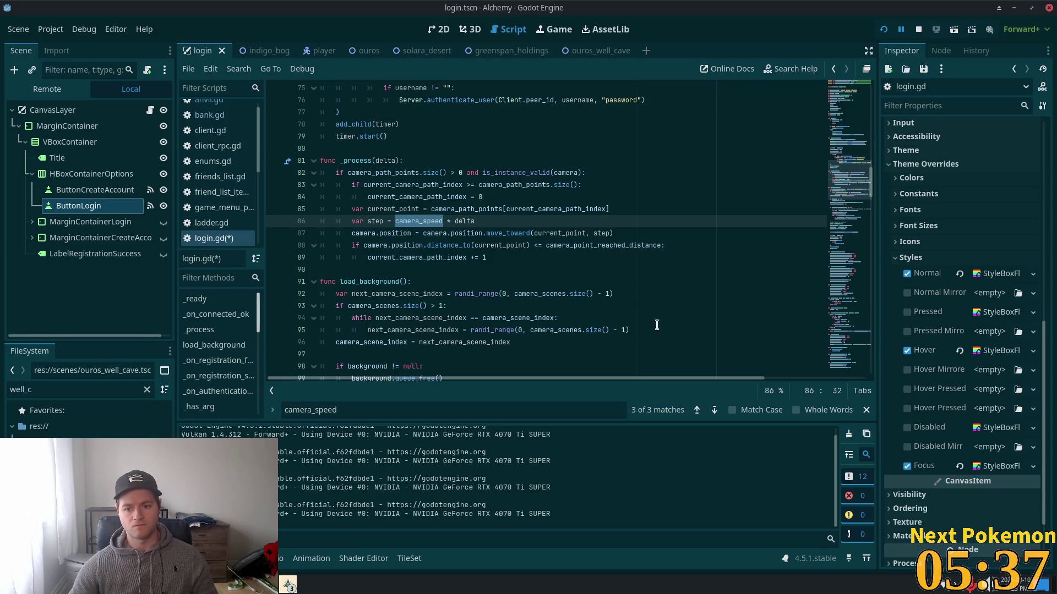
pyautogui.hotkey('shift', 'F4')
pyautogui.click(343, 408)
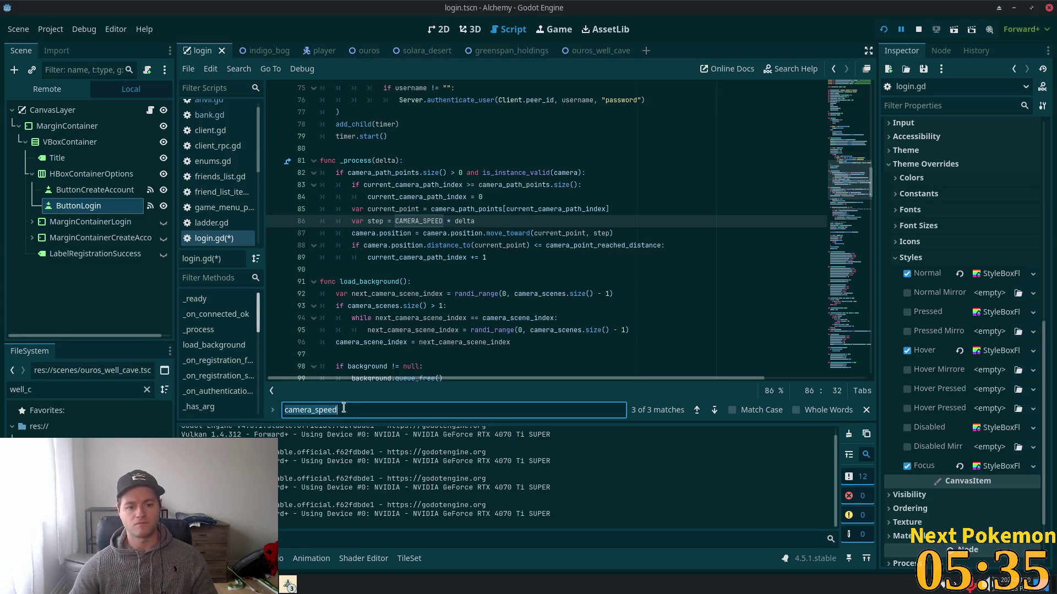
pyautogui.press('Return')
# - Delete the old camera_speed variable declaration line
pyautogui.click(443, 318)
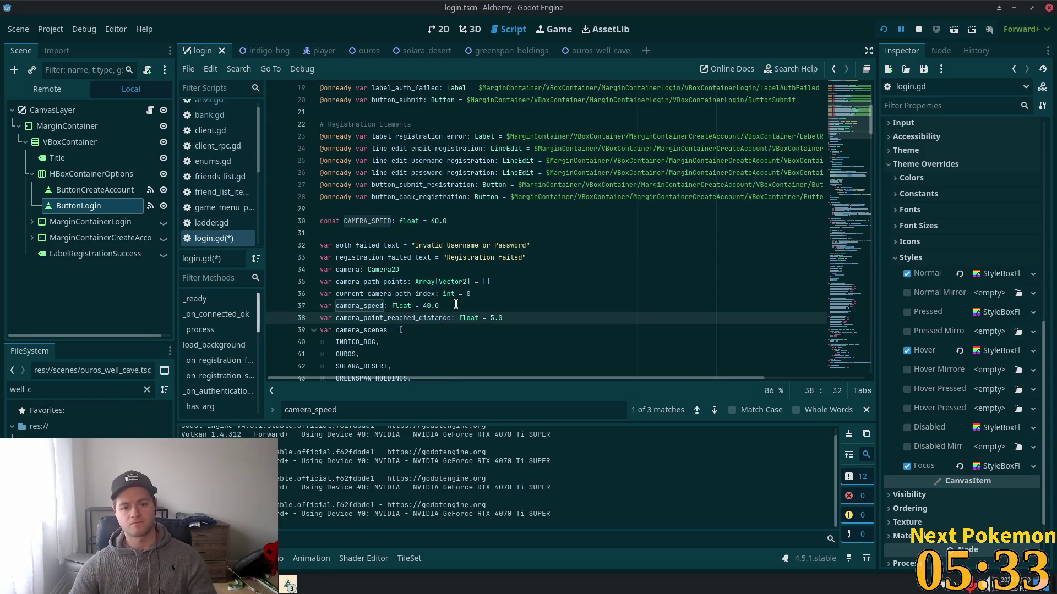
pyautogui.click(456, 306)
pyautogui.hotkey('shift', 'Home')
pyautogui.press('BackSpace')
pyautogui.press('BackSpace')
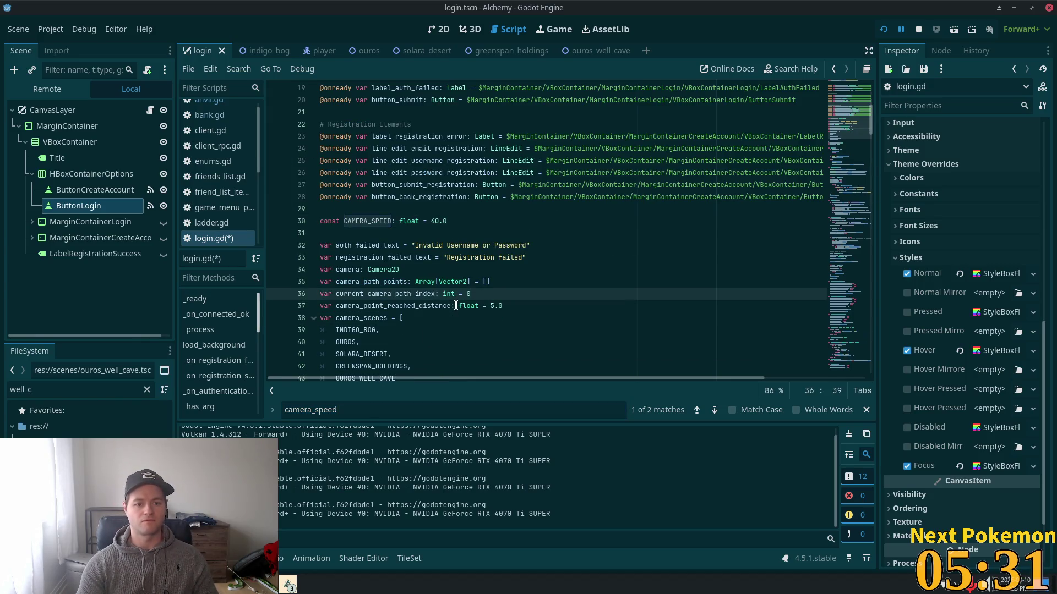
pyautogui.doubleClick(369, 306)
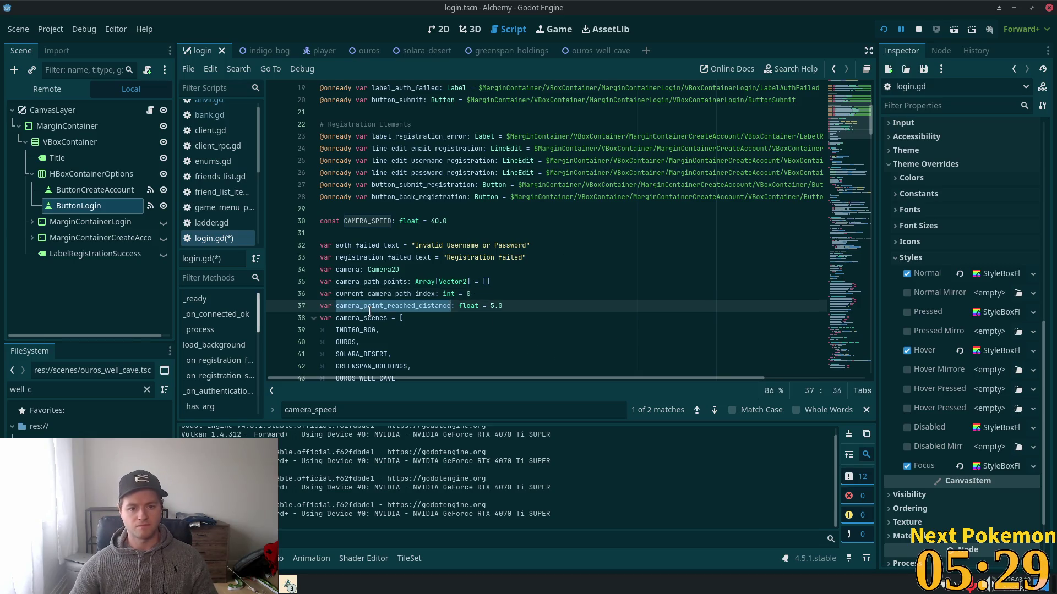
# - Add const BACKGROUND_SCENE_DURATION: float = 30.0 below CAMERA_SPEED and save login.gd
pyautogui.click(448, 220)
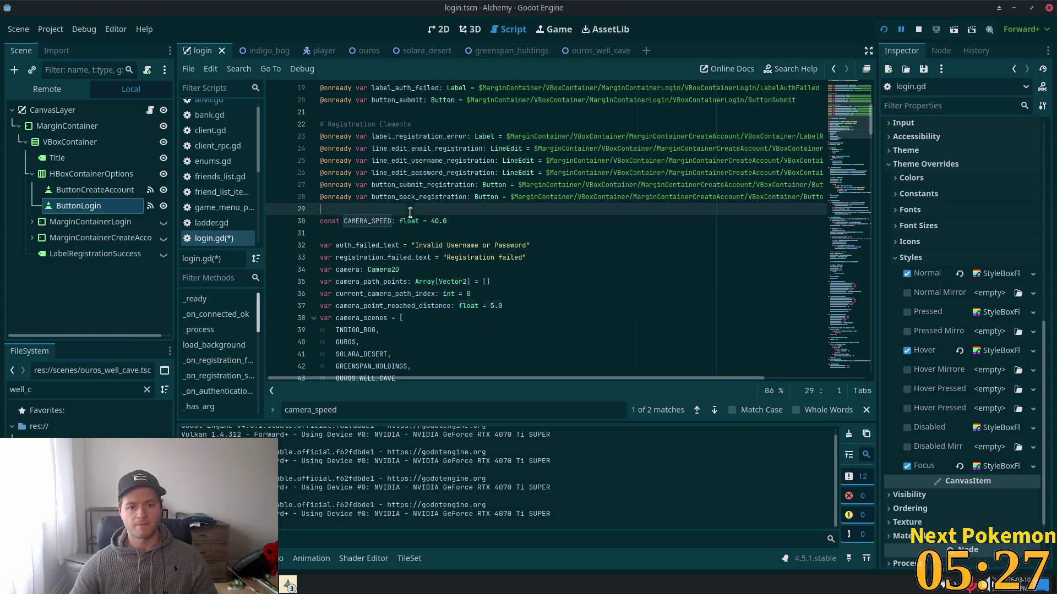
pyautogui.press('Return')
pyautogui.write('c')
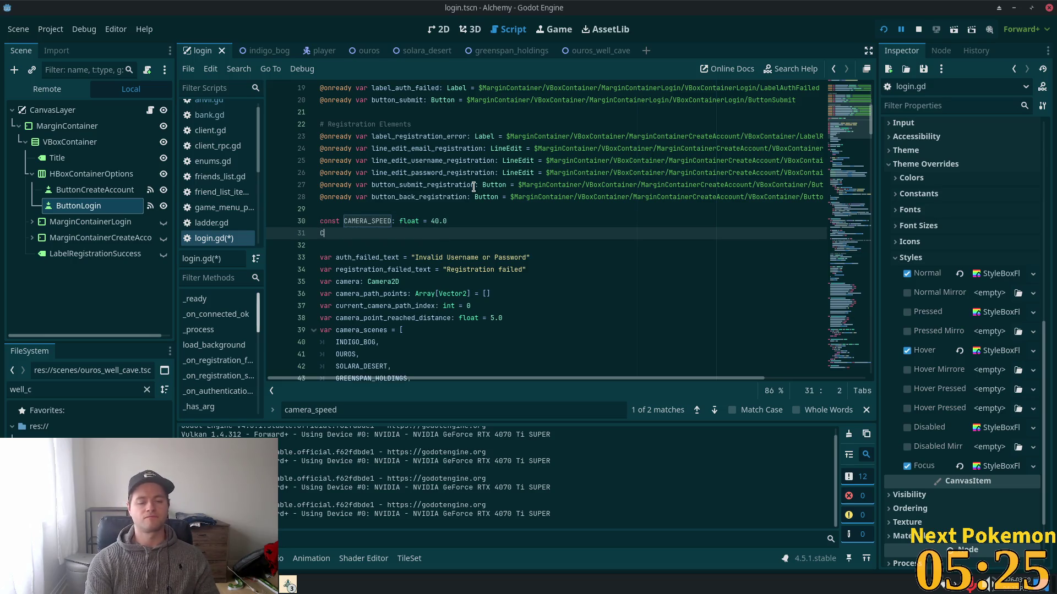
pyautogui.write('onst ')
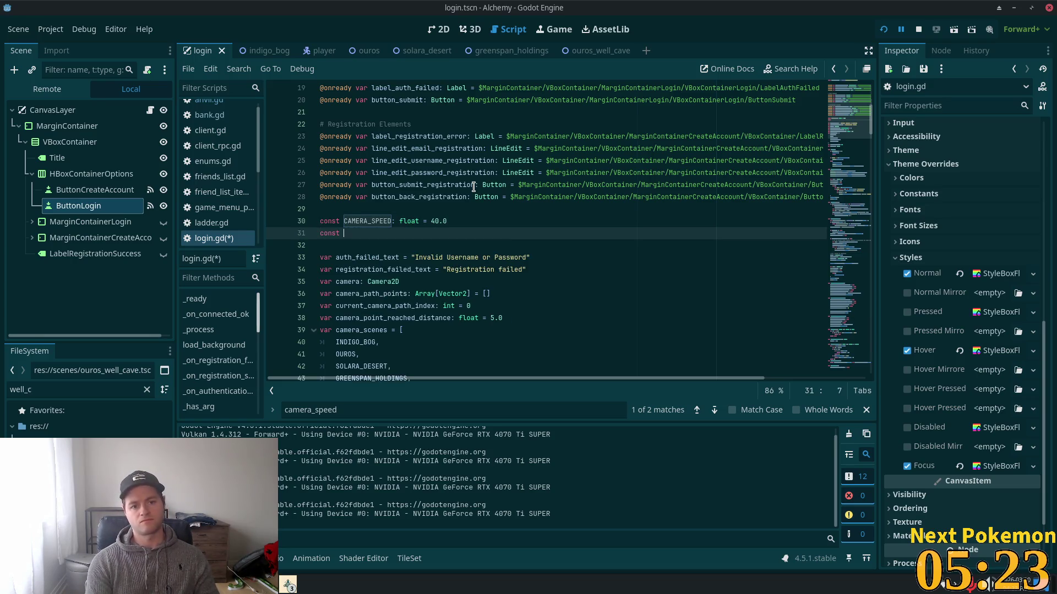
pyautogui.write('scene_')
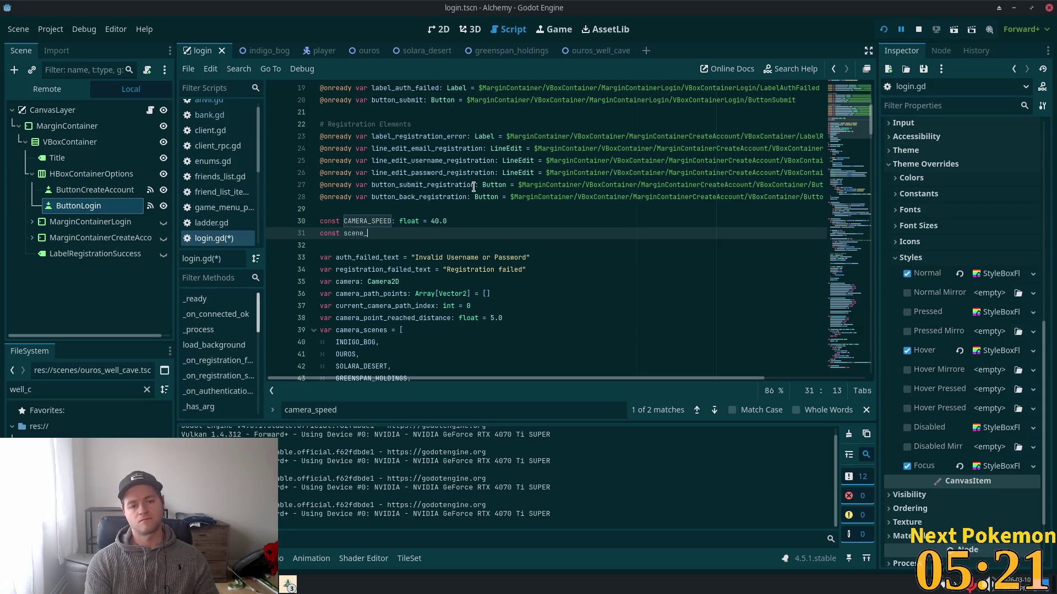
pyautogui.press('BackSpace')
pyautogui.press('BackSpace')
pyautogui.press('BackSpace')
pyautogui.write('SCENE')
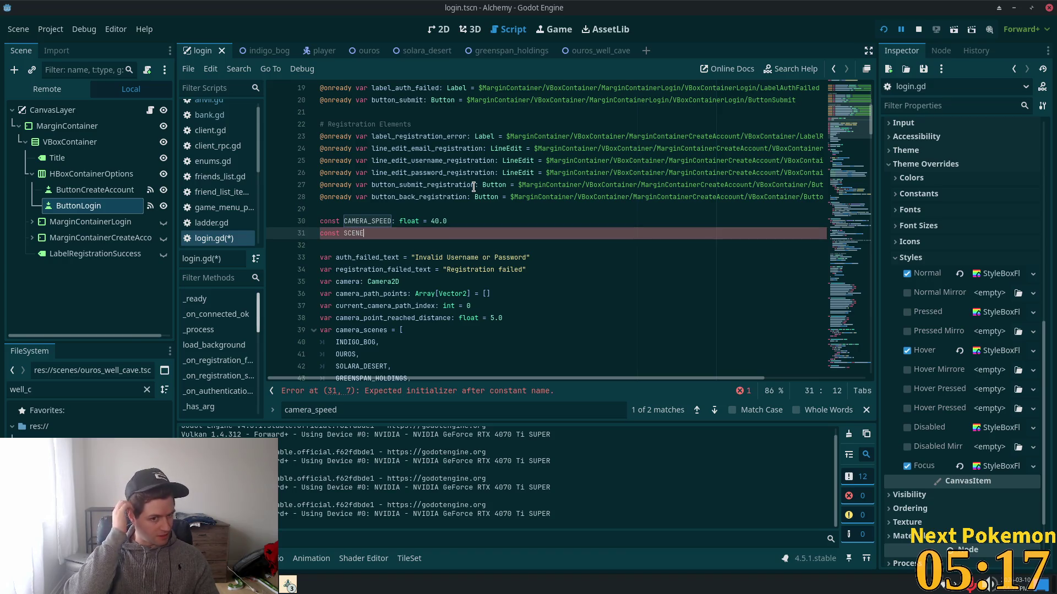
pyautogui.press('BackSpace')
pyautogui.press('BackSpace')
pyautogui.press('BackSpace')
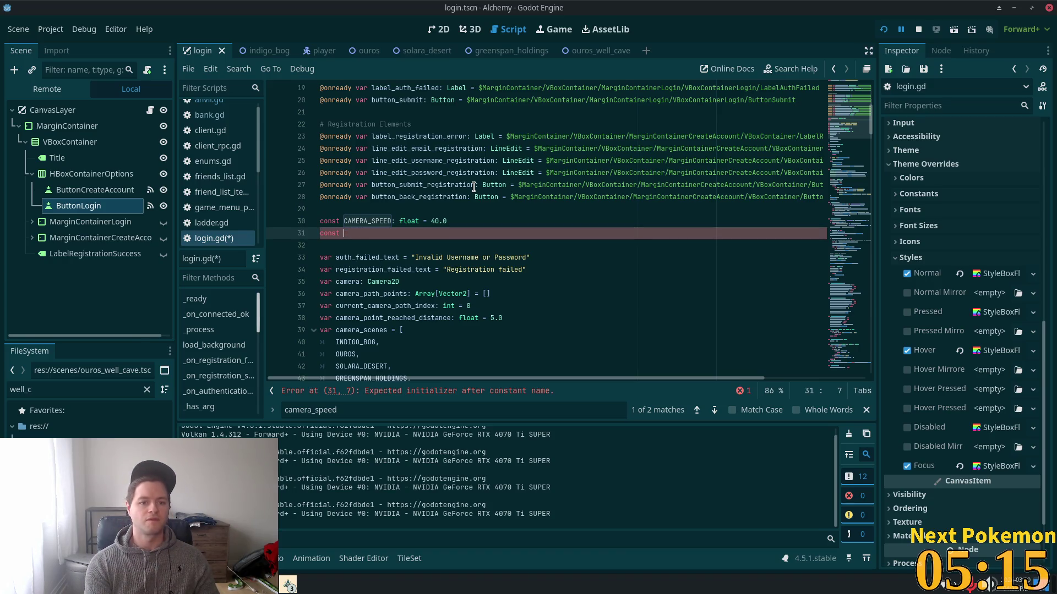
pyautogui.write('BACKGROUND_')
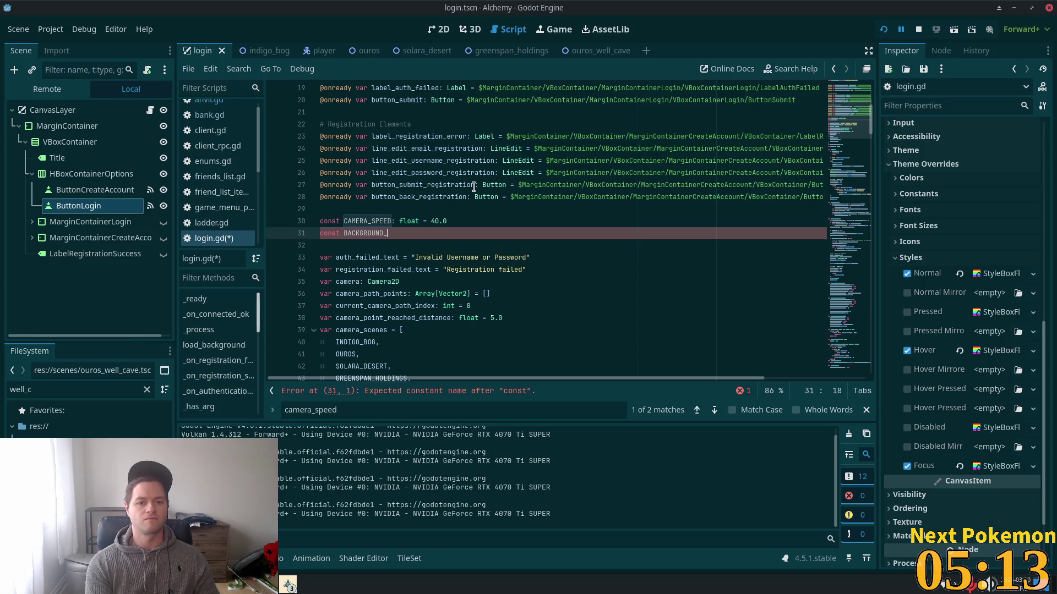
pyautogui.write('SCENE_DURA')
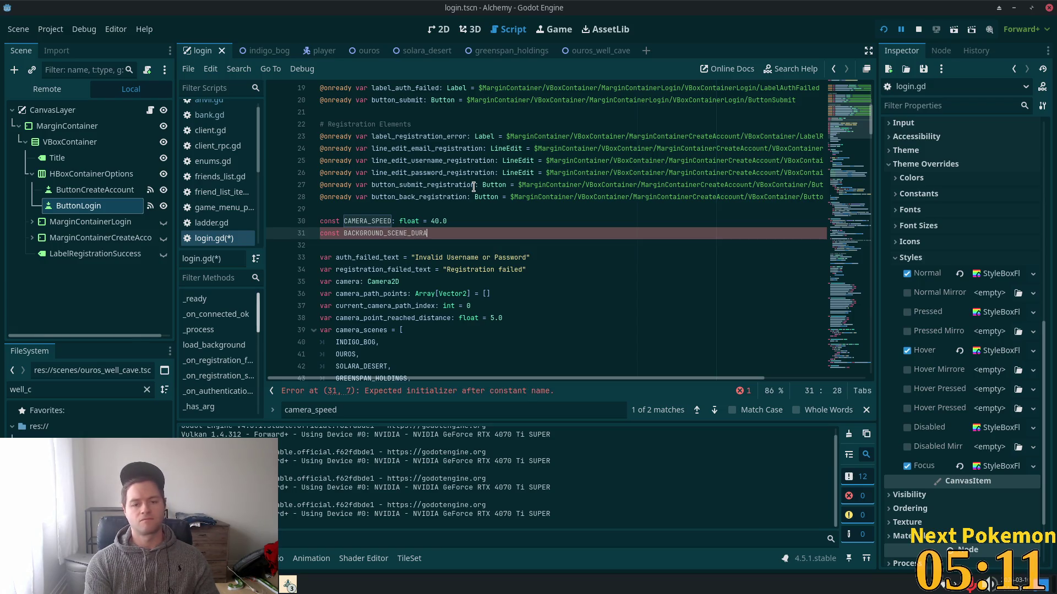
pyautogui.write('TION')
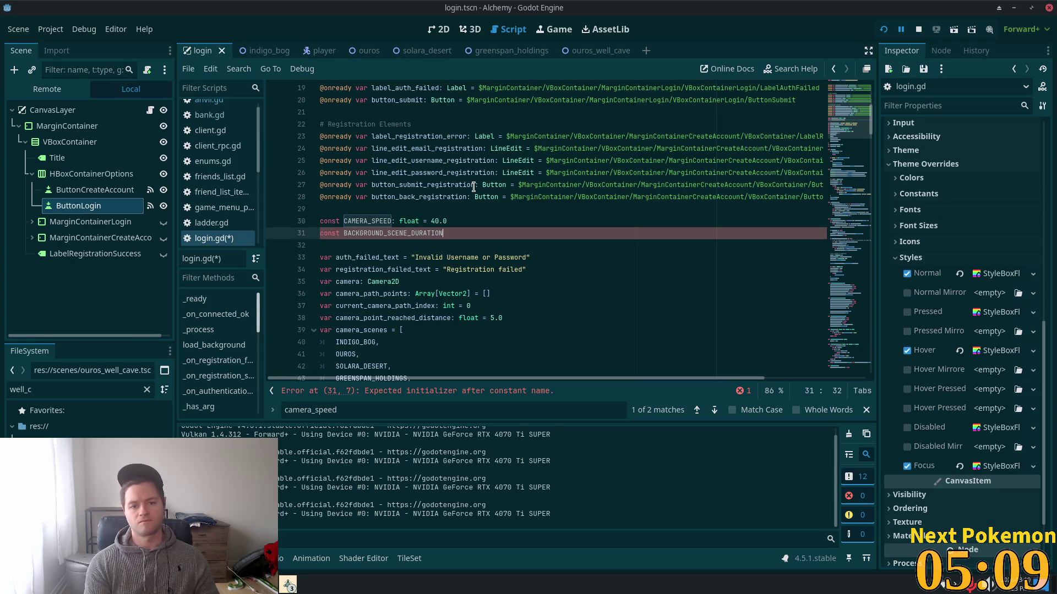
pyautogui.write(': fl')
pyautogui.write('a')
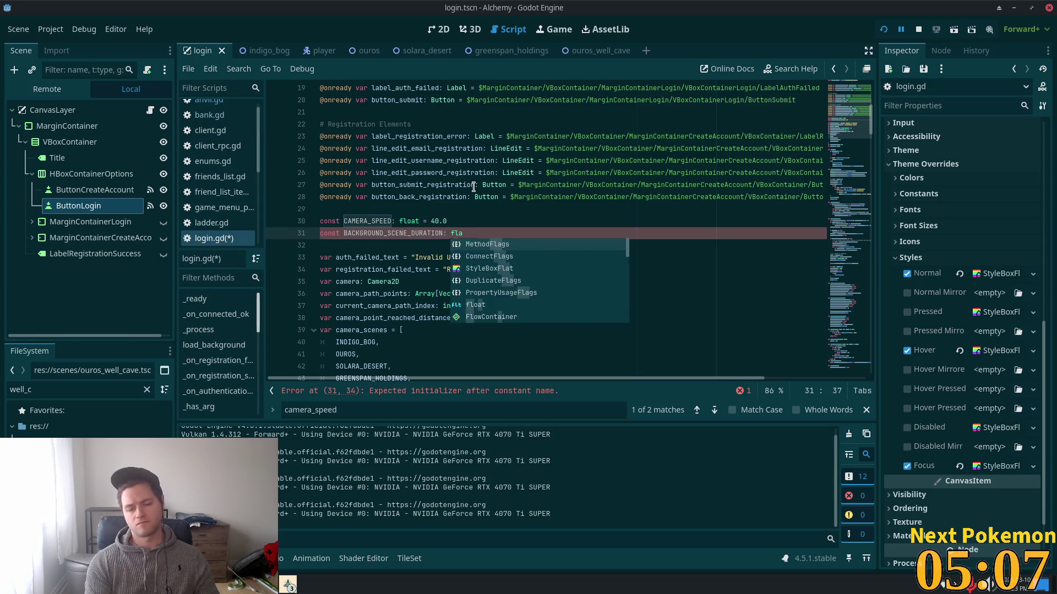
pyautogui.press('BackSpace')
pyautogui.write('oat = ')
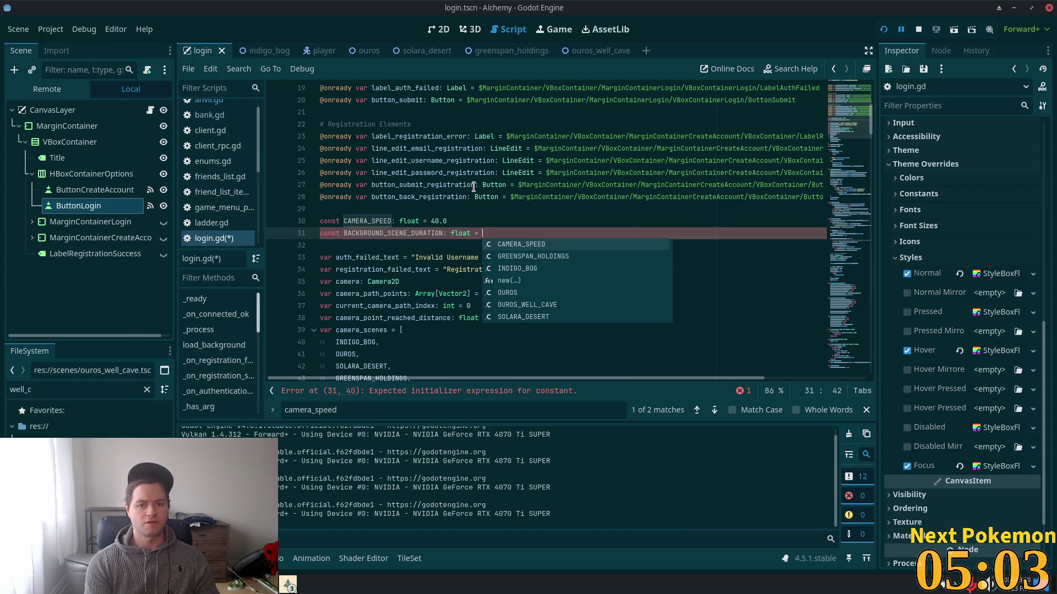
pyautogui.write('30')
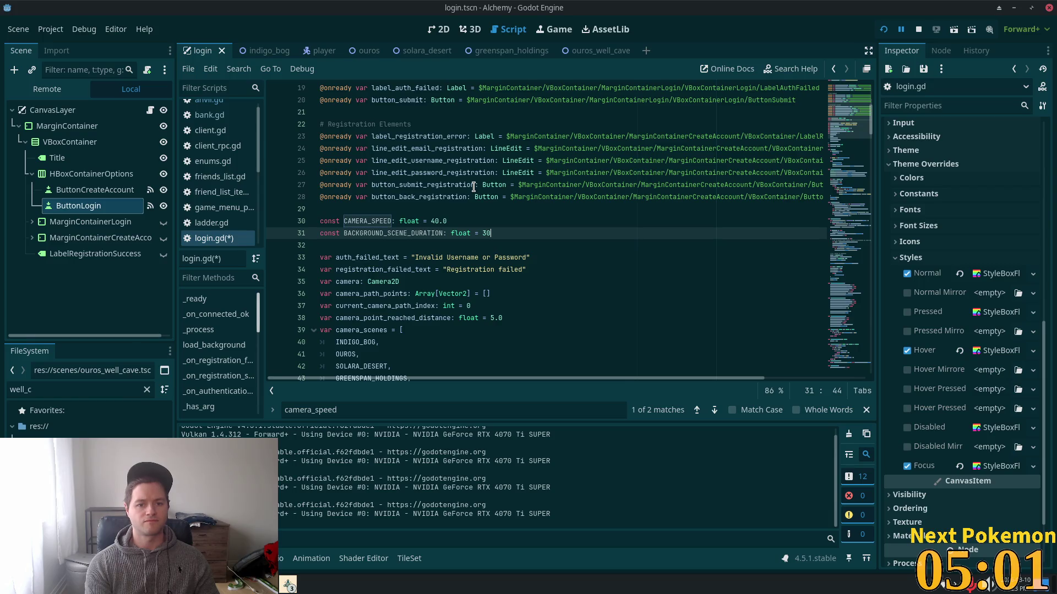
pyautogui.write('.0')
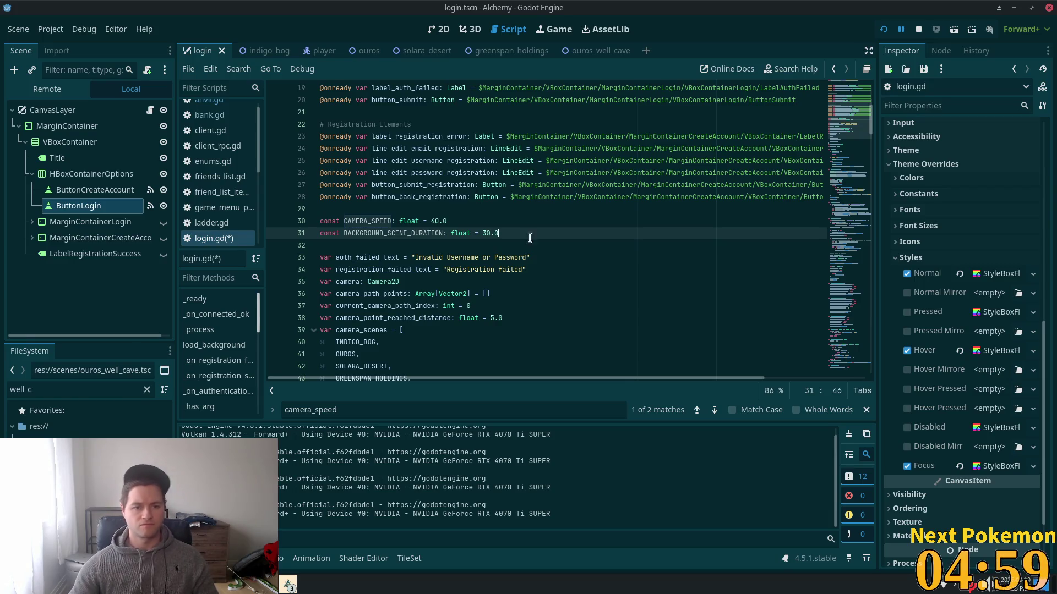
pyautogui.hotkey('ctrl', 's')
pyautogui.doubleClick(376, 233)
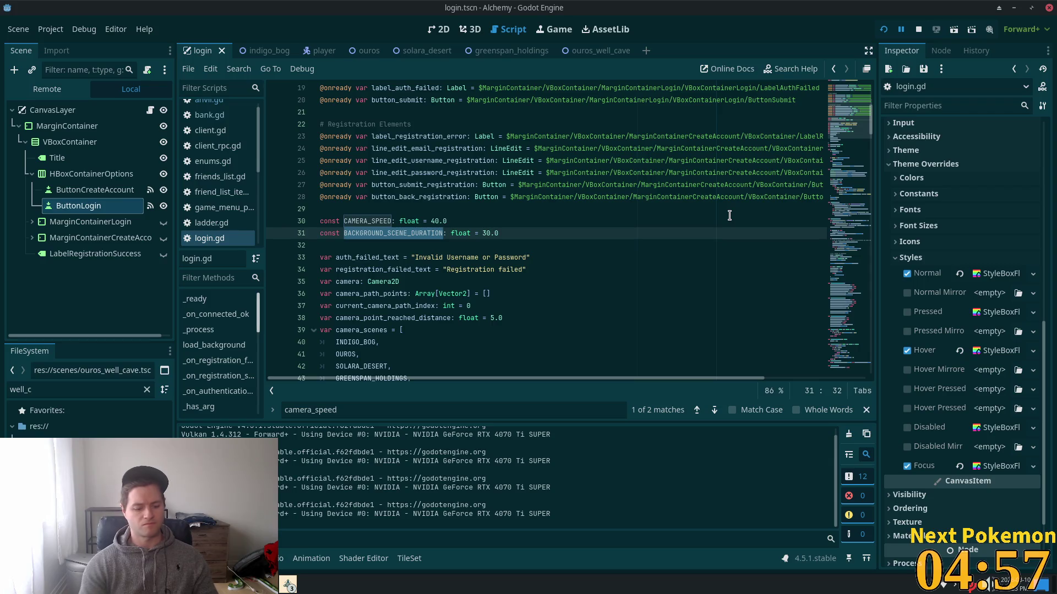
# - Find the background timer on line 121 and replace its 20.0 wait time with BACKGROUND_SCENE_DURATION
pyautogui.hotkey('ctrl', 'f')
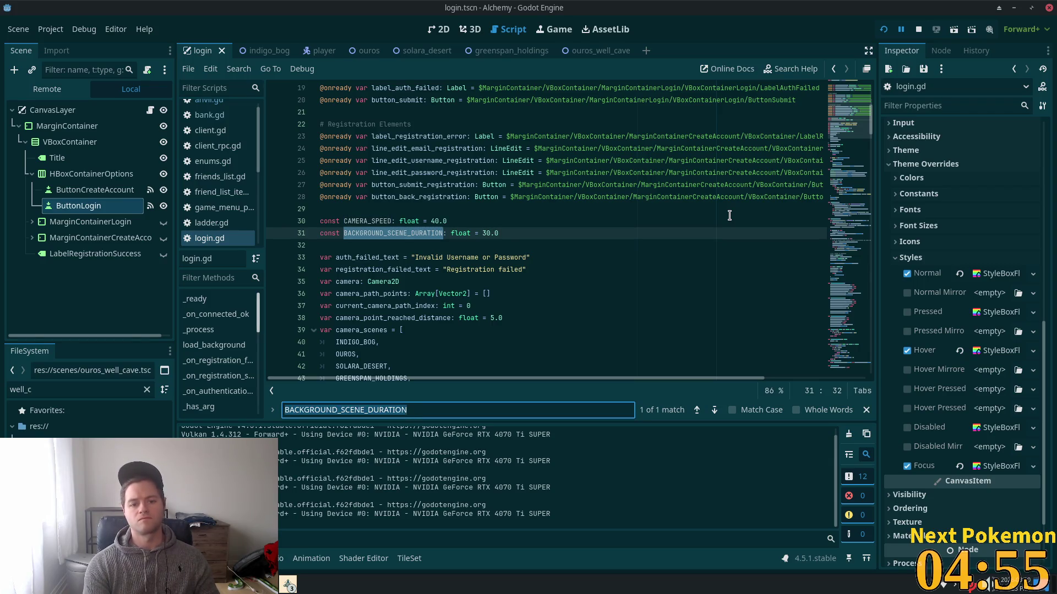
pyautogui.write('timer')
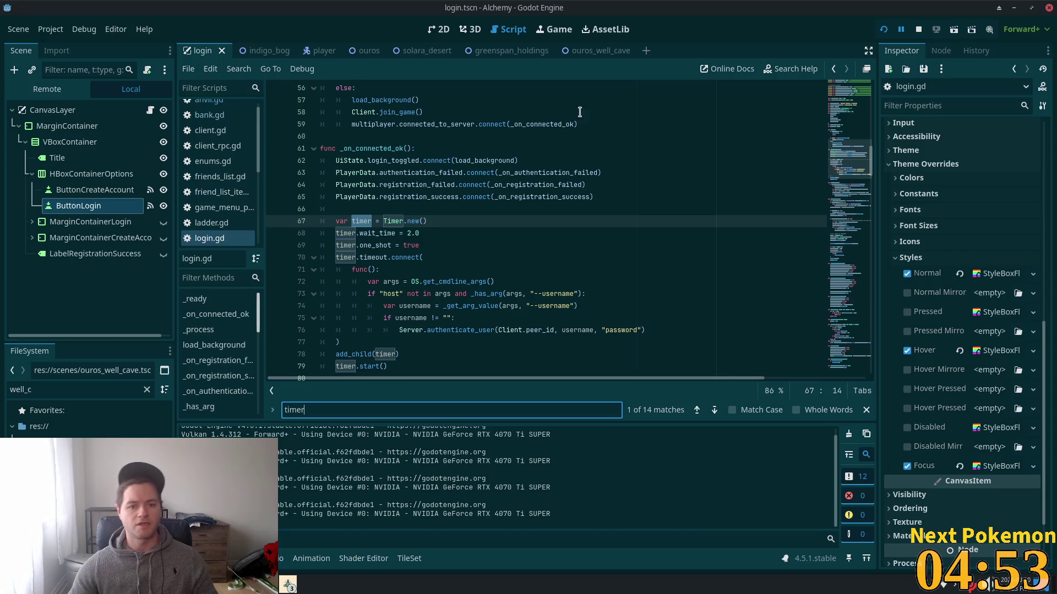
pyautogui.press('Return')
pyautogui.press('Return')
pyautogui.press('Return')
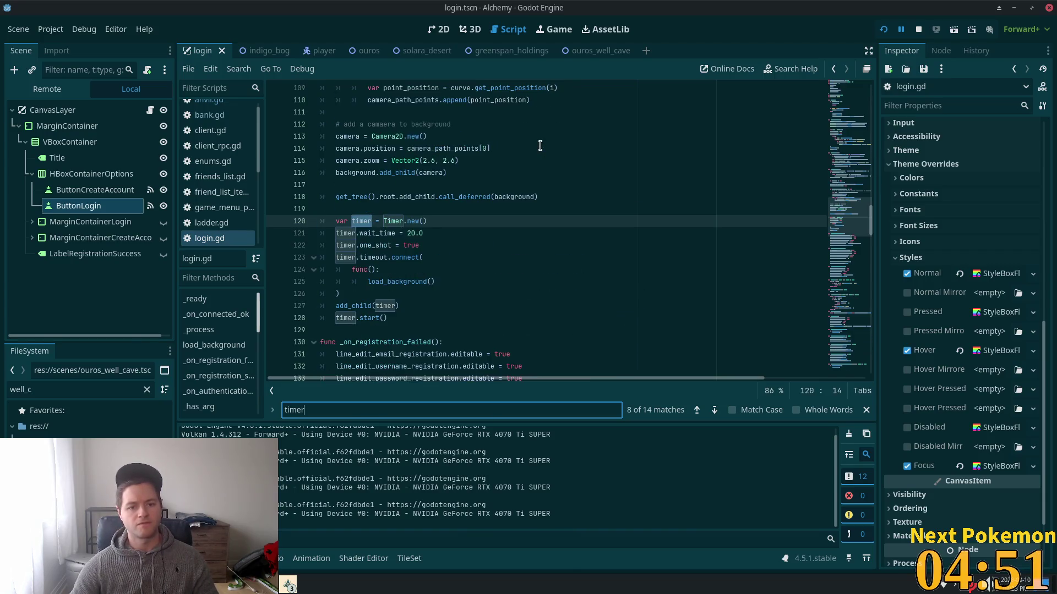
pyautogui.click(426, 233)
pyautogui.press('BackSpace')
pyautogui.press('BackSpace')
pyautogui.press('BackSpace')
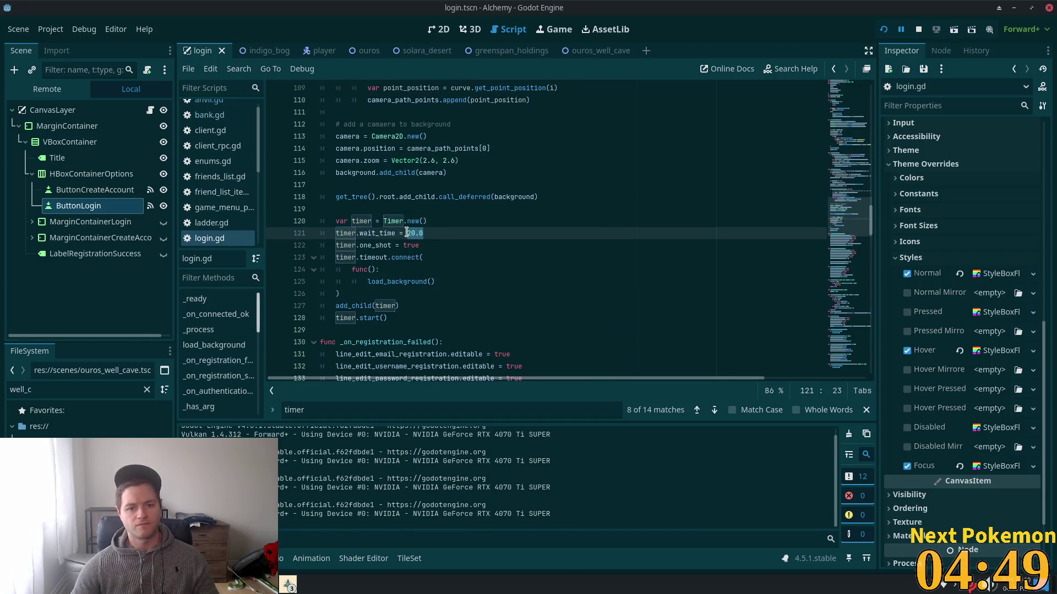
pyautogui.write('BACKGROUND_SCENE_DURATION')
pyautogui.click(471, 173)
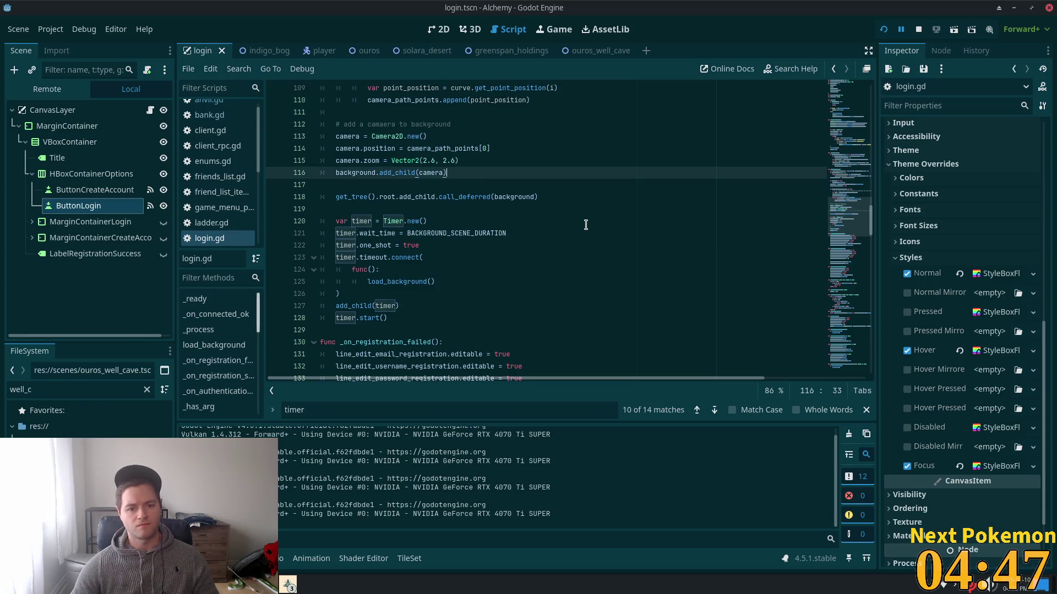
pyautogui.click(573, 223)
pyautogui.moveTo(825, 199); pyautogui.dragTo(815, 114)
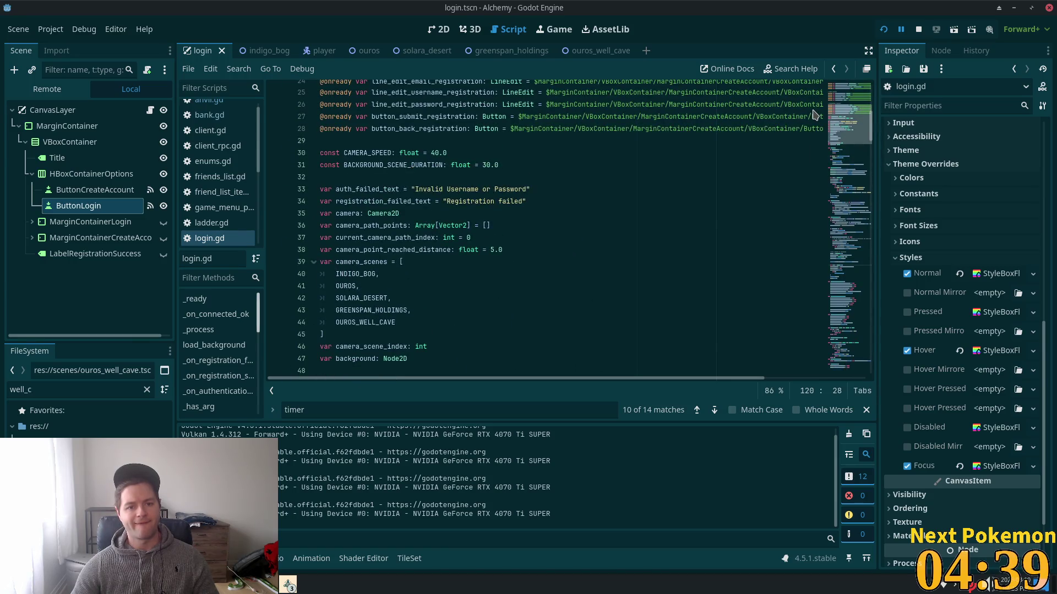
# - Review the camera variables, then start a const declaration on new line 32
pyautogui.click(421, 247)
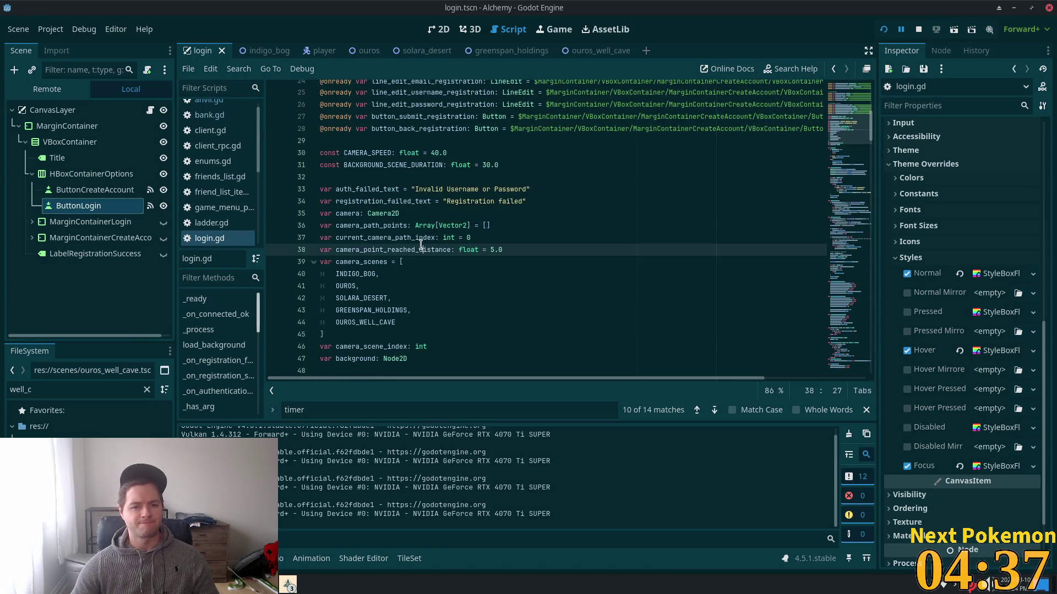
pyautogui.doubleClick(350, 224)
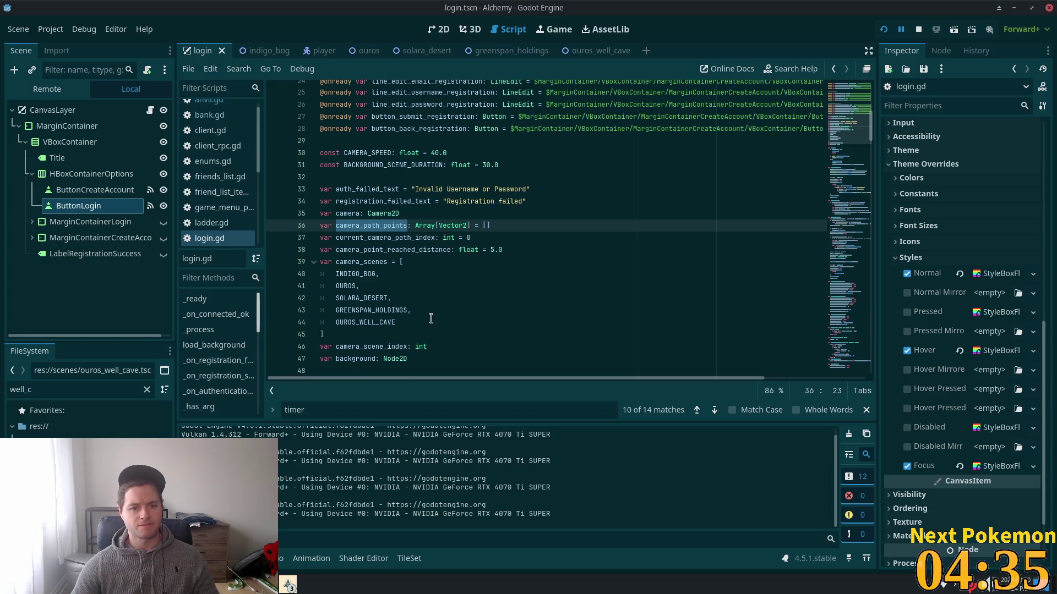
pyautogui.click(391, 236)
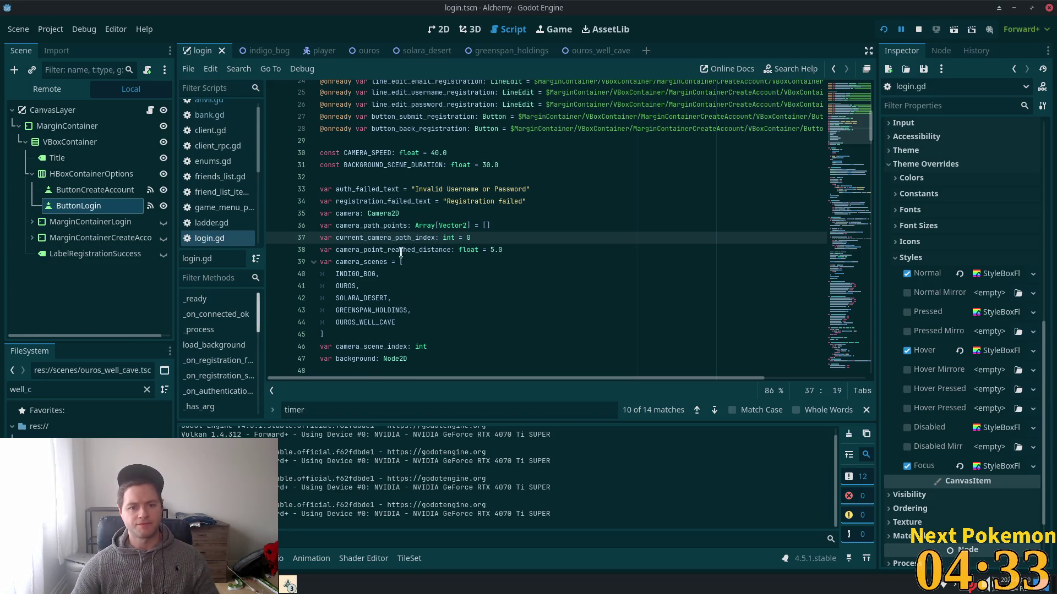
pyautogui.doubleClick(399, 250)
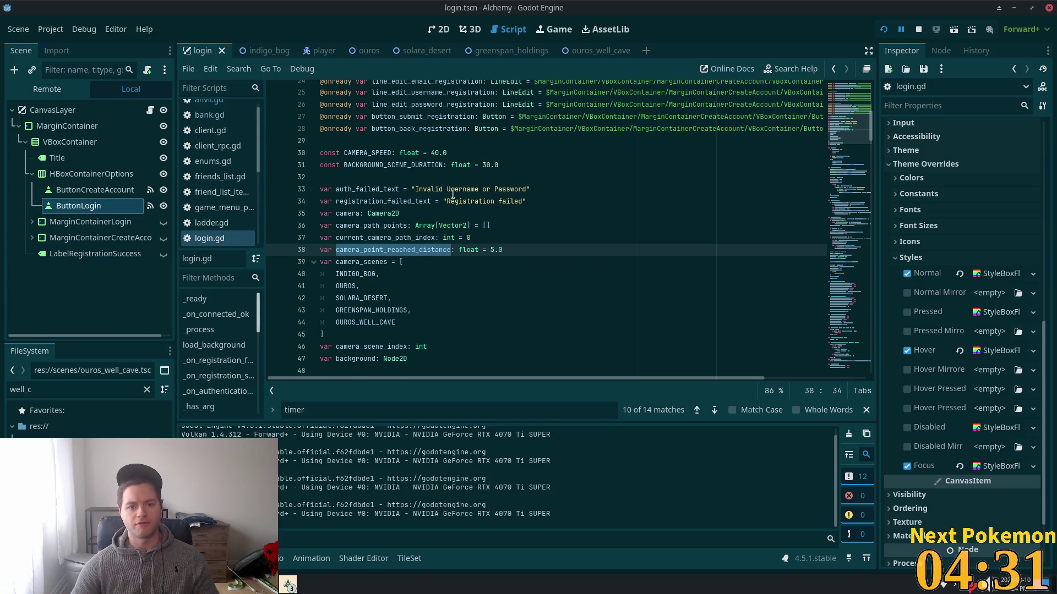
pyautogui.click(517, 165)
pyautogui.press('Return')
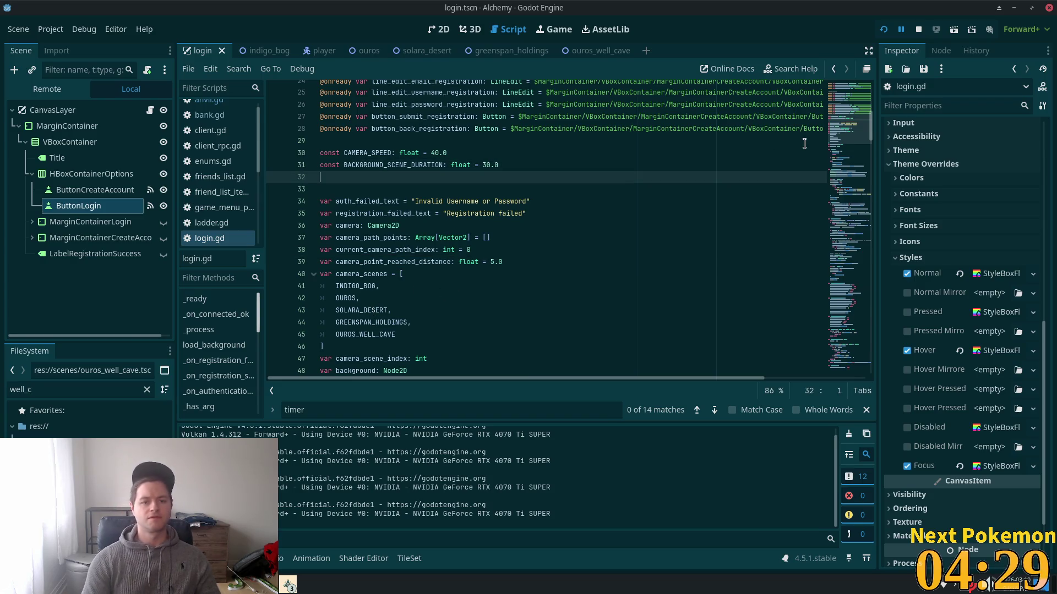
pyautogui.write('const')
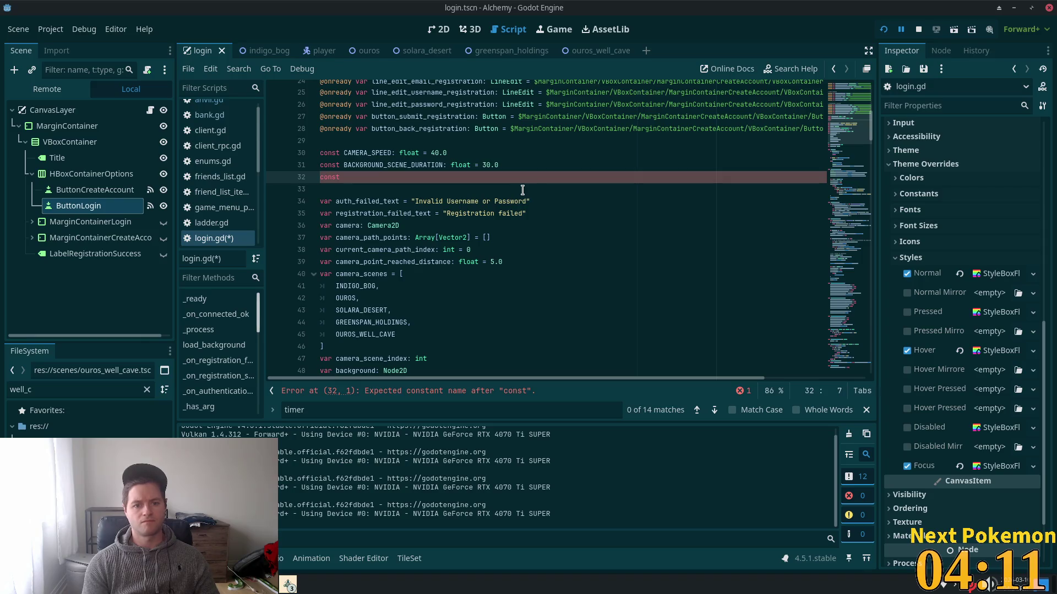
# - Write const CAMERA_POINT_REACHED_DISTANCE: float = 5.0 on line 32
pyautogui.write('CAMER')
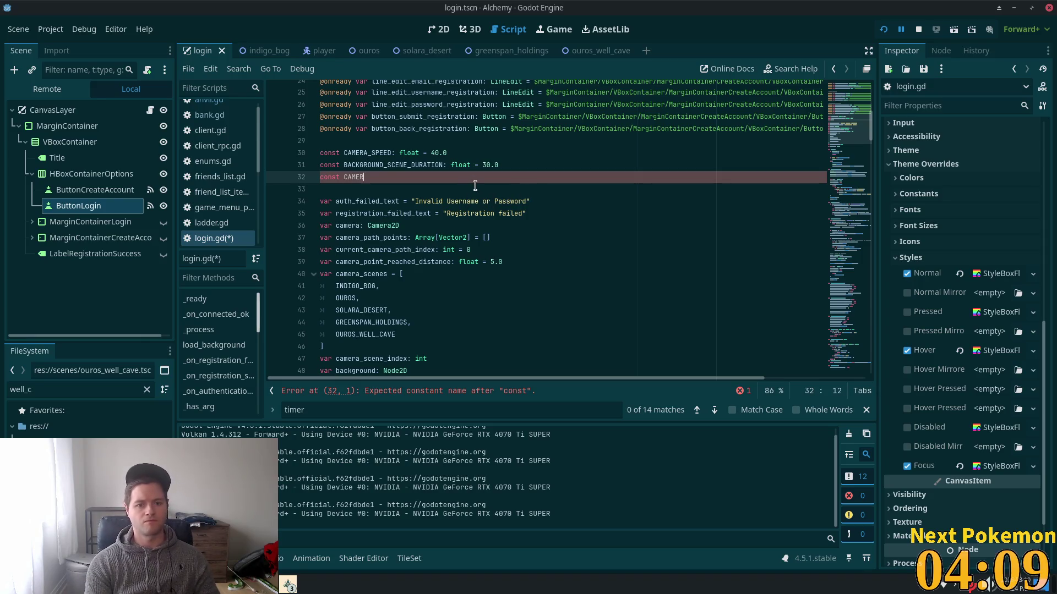
pyautogui.write('A_')
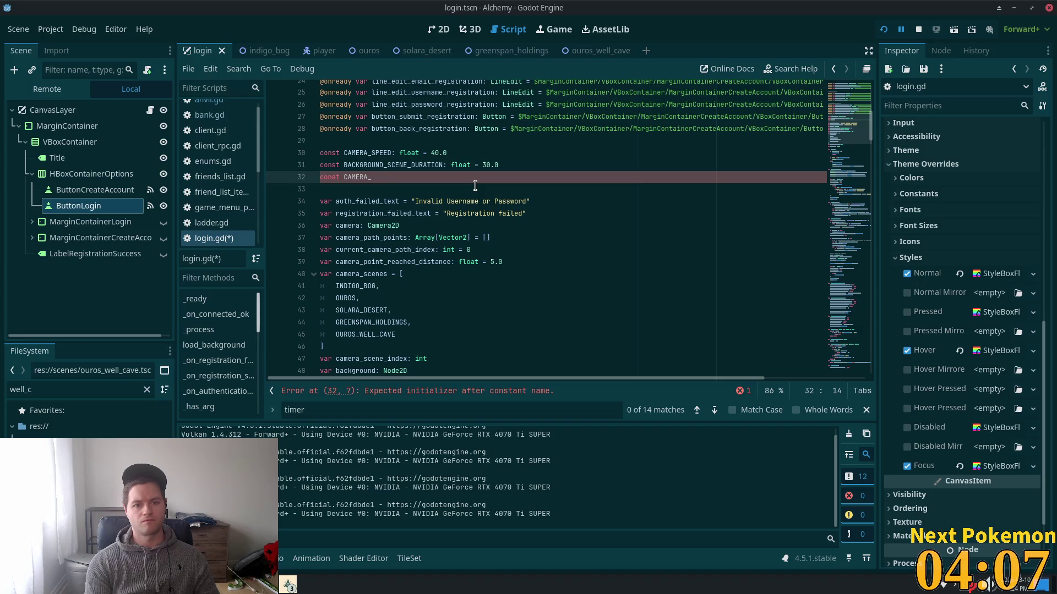
pyautogui.write('POIN')
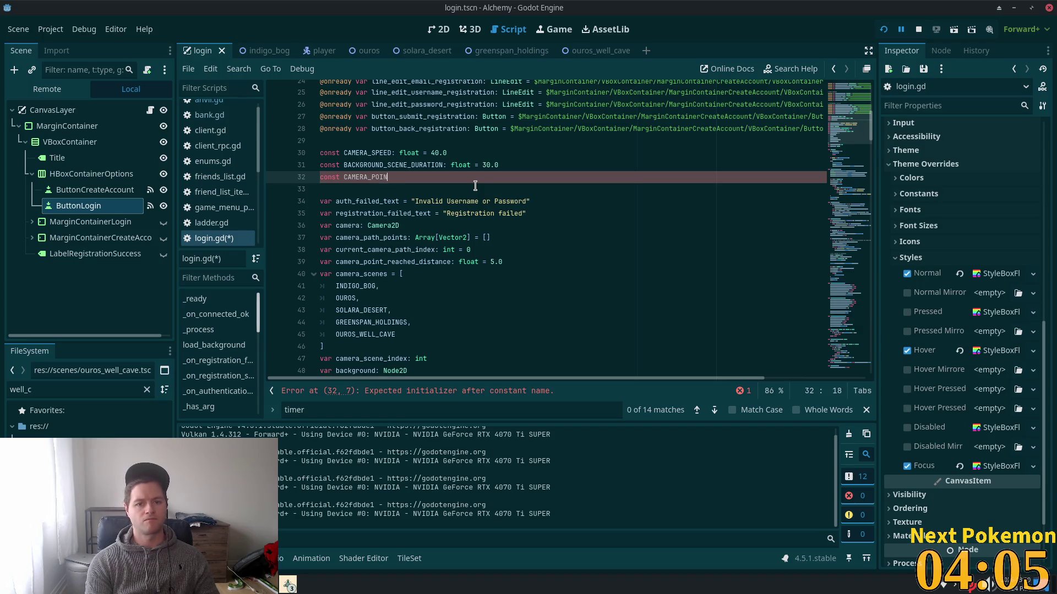
pyautogui.write('MTT_REACHED_')
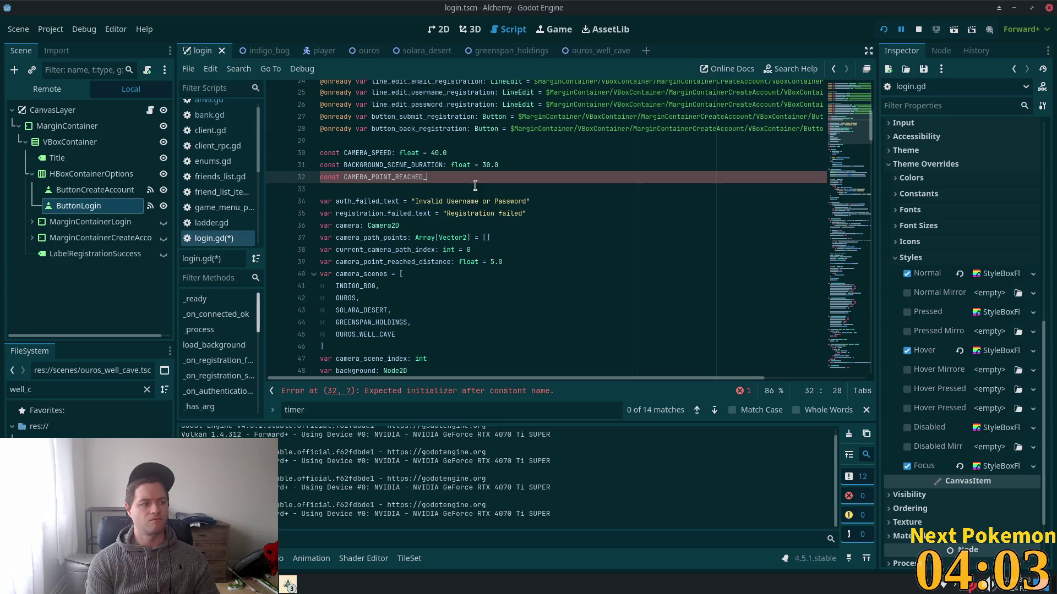
pyautogui.write('DISTANCE =')
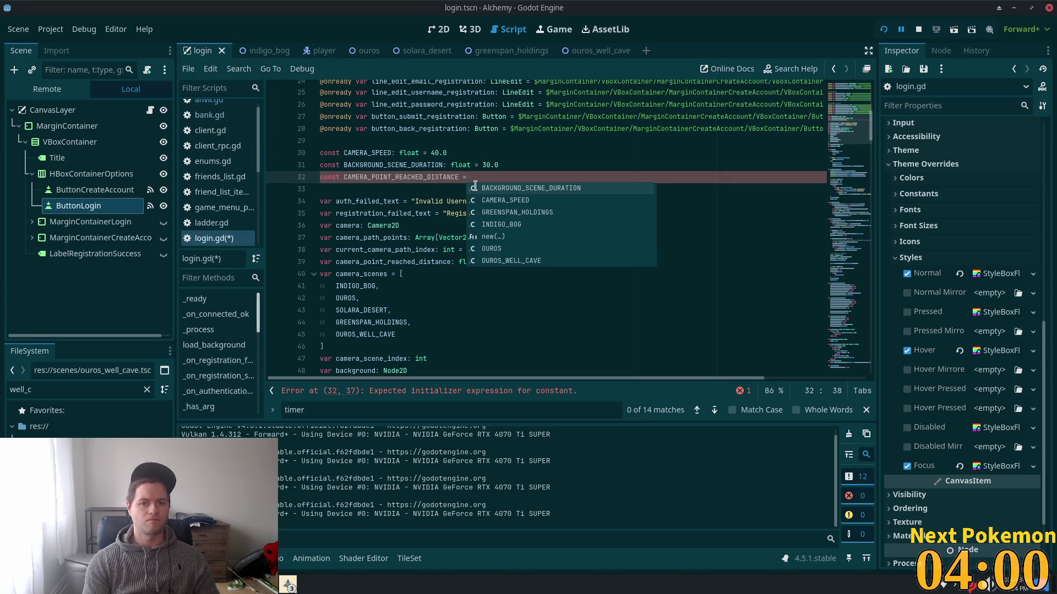
pyautogui.press('Escape')
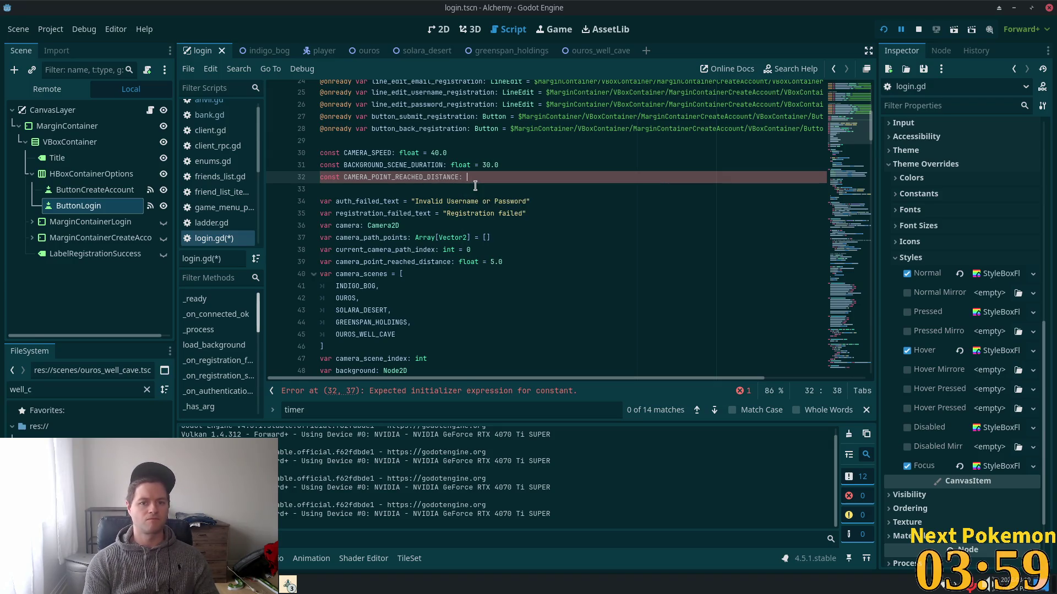
pyautogui.write('float')
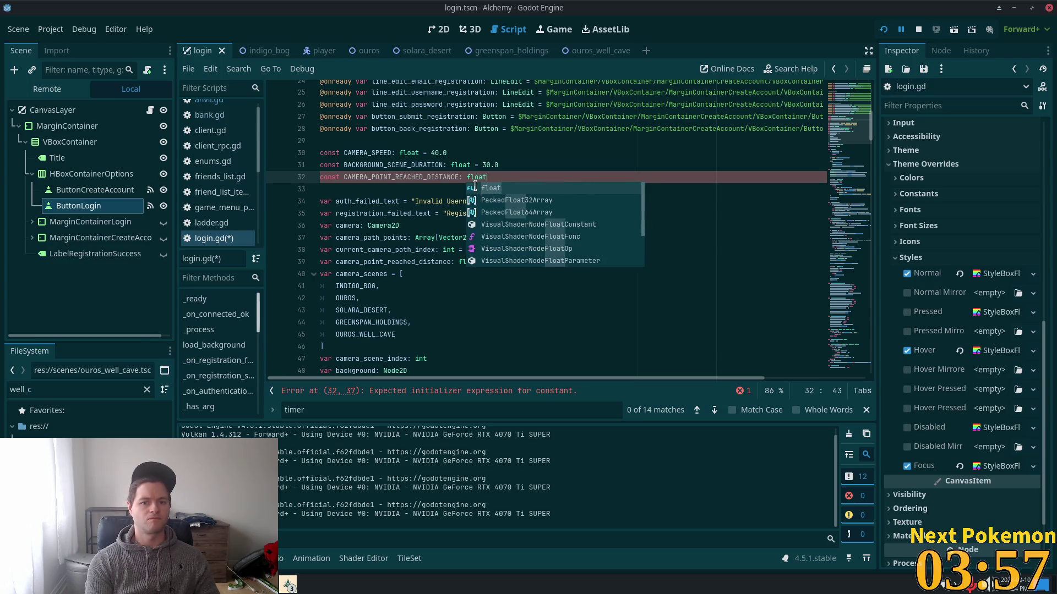
pyautogui.write(' = ')
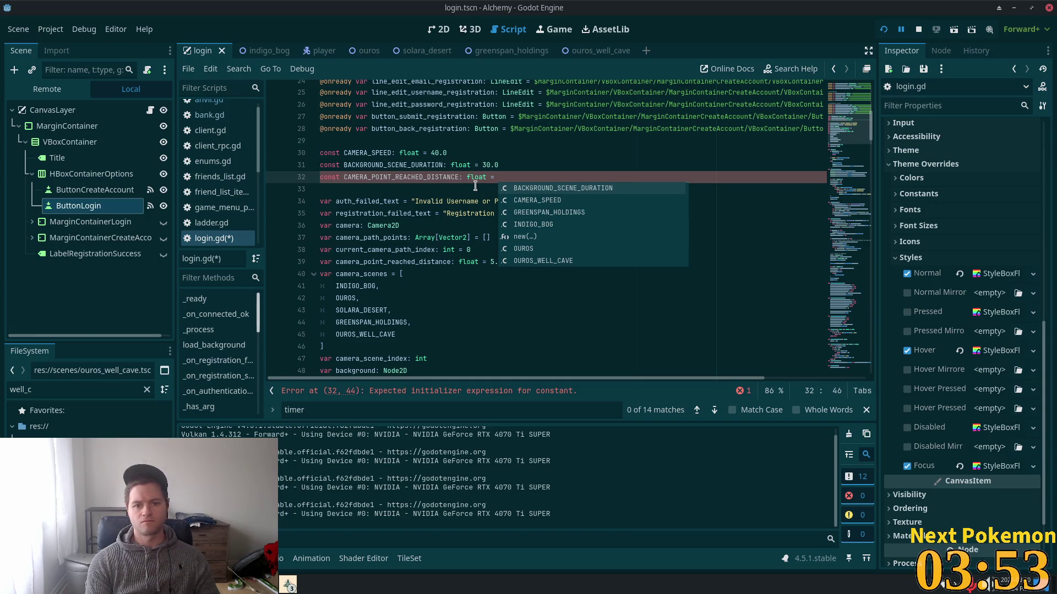
pyautogui.write('5')
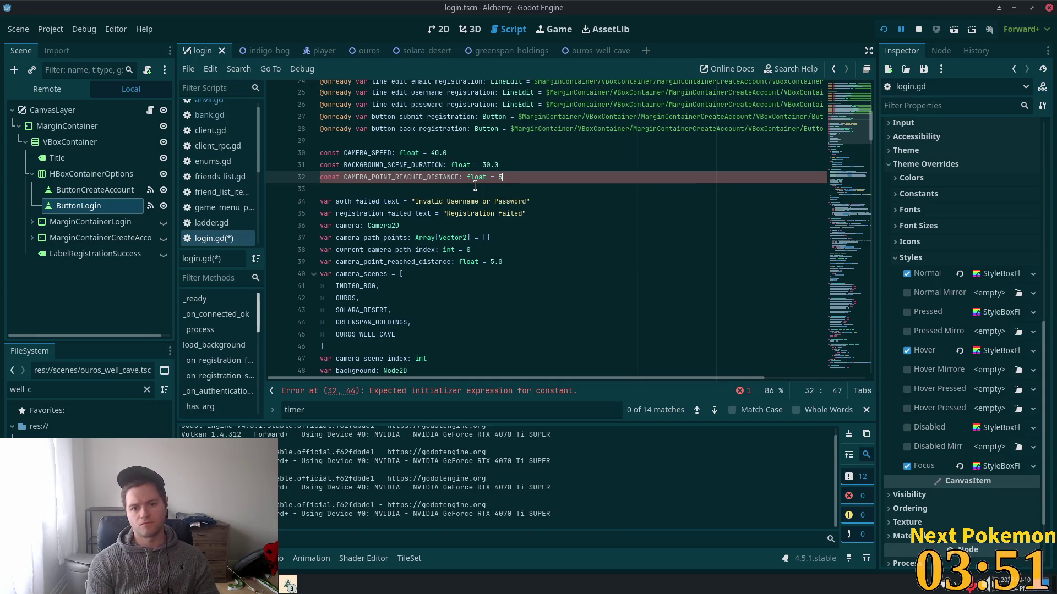
pyautogui.write('.0')
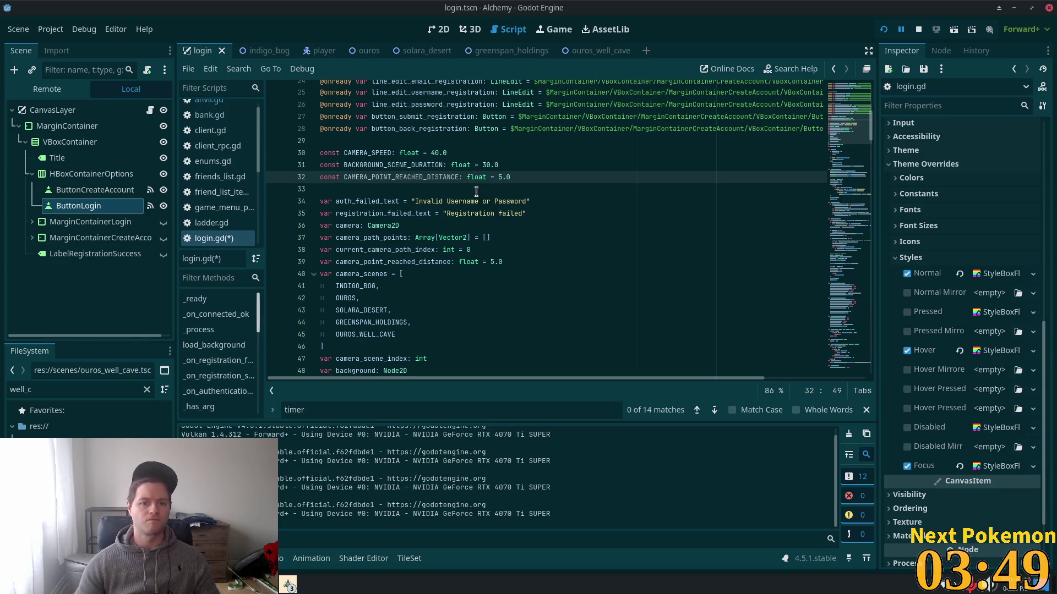
# - Swap camera_point_reached_distance on line 89 for CAMERA_POINT_REACHED_DISTANCE, then locate its line-39 declaration
pyautogui.doubleClick(429, 177)
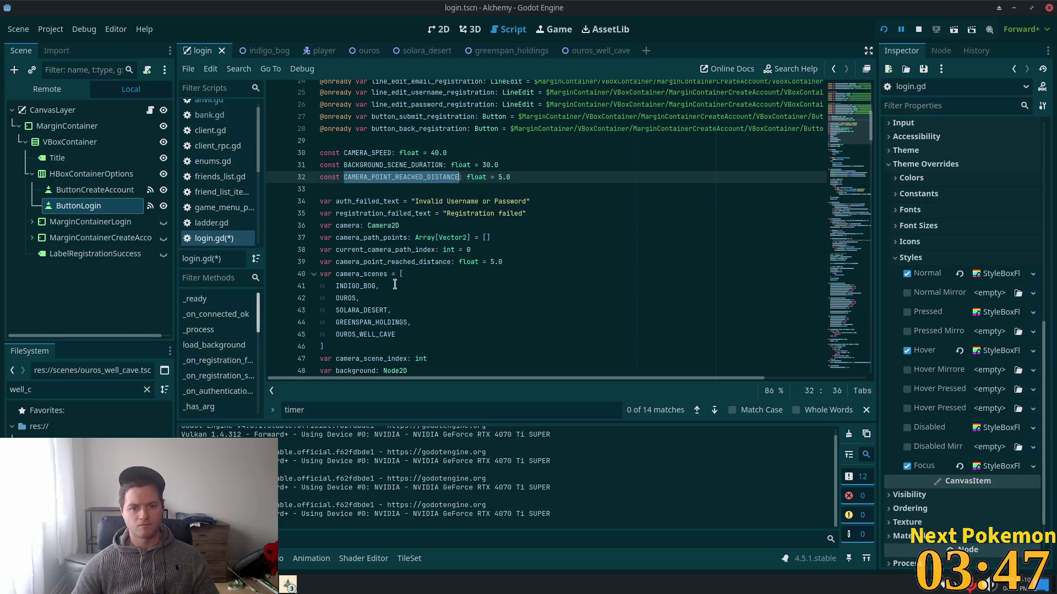
pyautogui.doubleClick(396, 262)
pyautogui.hotkey('ctrl', 'f')
pyautogui.press('Return')
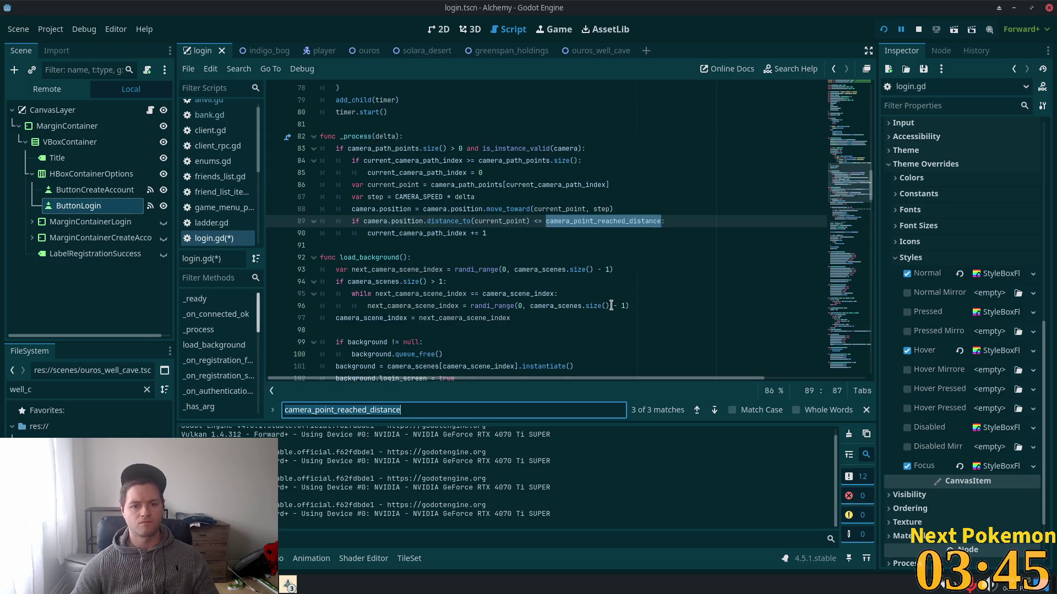
pyautogui.doubleClick(600, 227)
pyautogui.write('CAMERA_POINT_REACHED_DISTANCE')
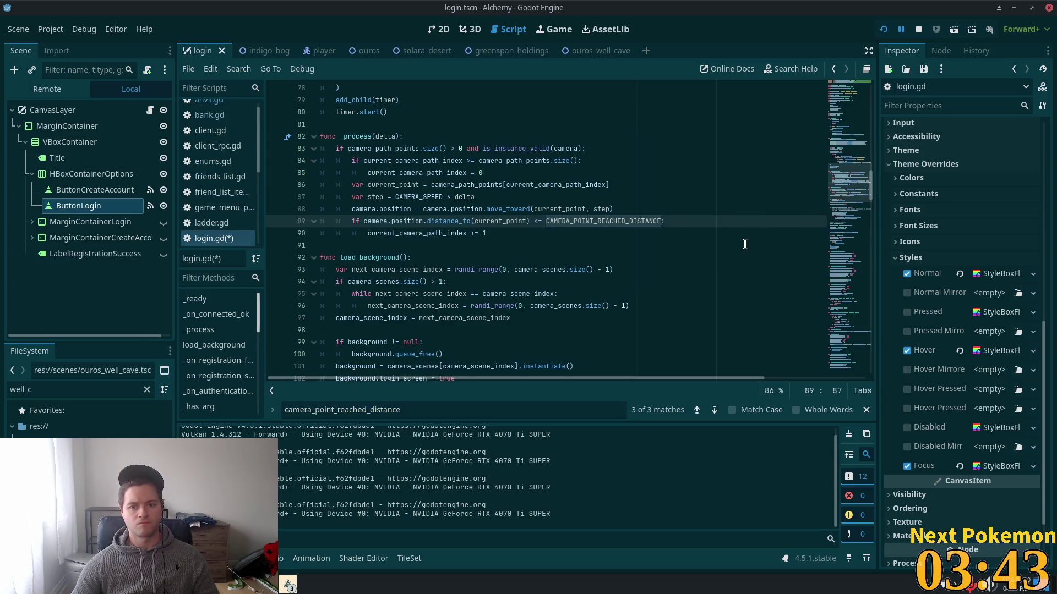
pyautogui.click(438, 412)
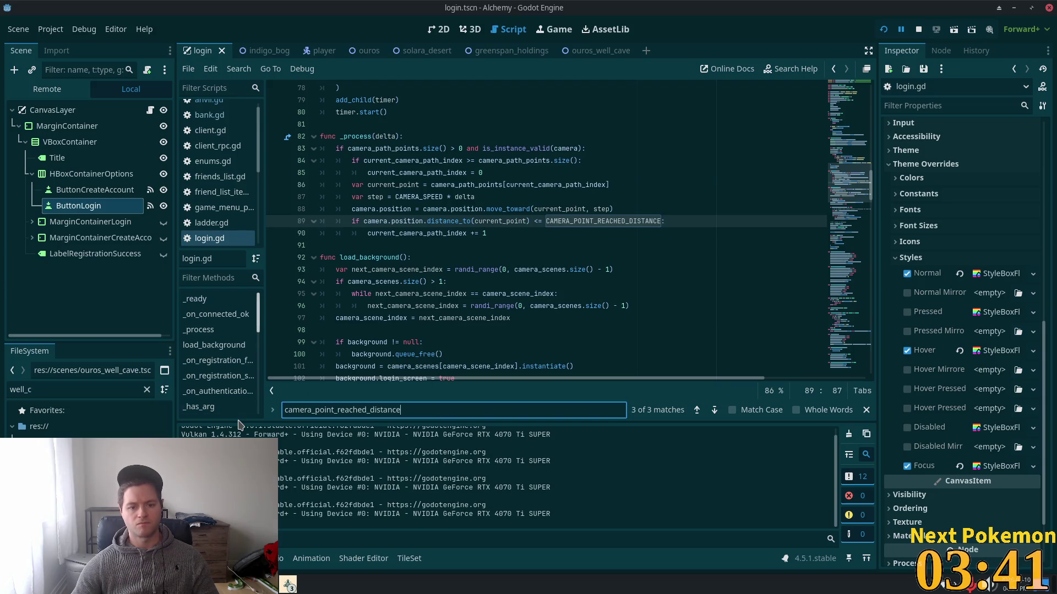
pyautogui.press('Return')
pyautogui.click(587, 304)
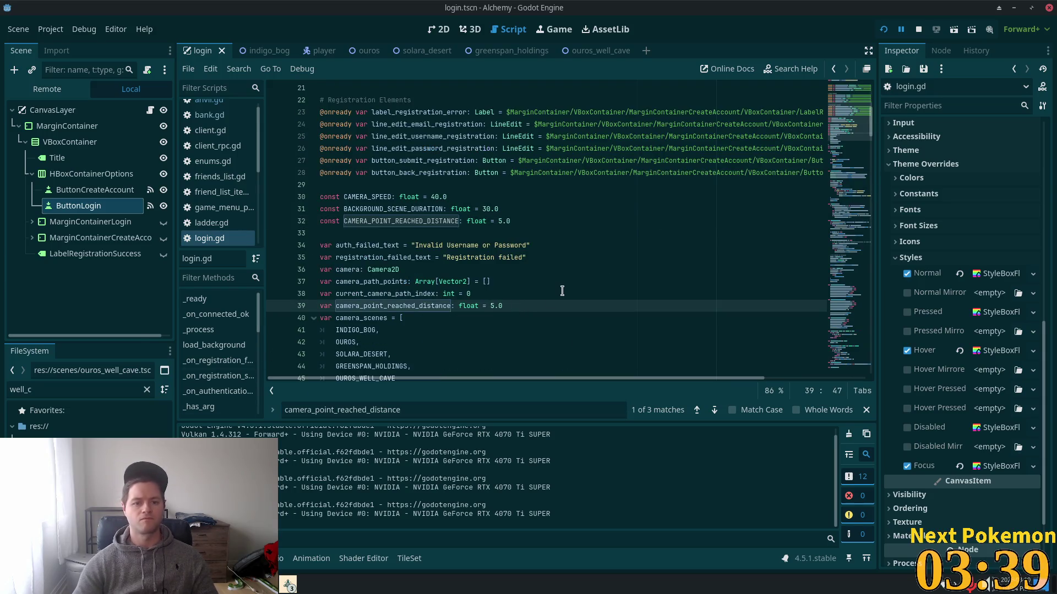
# - Remove the var camera_point_reached_distance: float = 5.0 line from login.gd
pyautogui.hotkey('shift', 'Home')
pyautogui.press('BackSpace')
pyautogui.press('BackSpace')
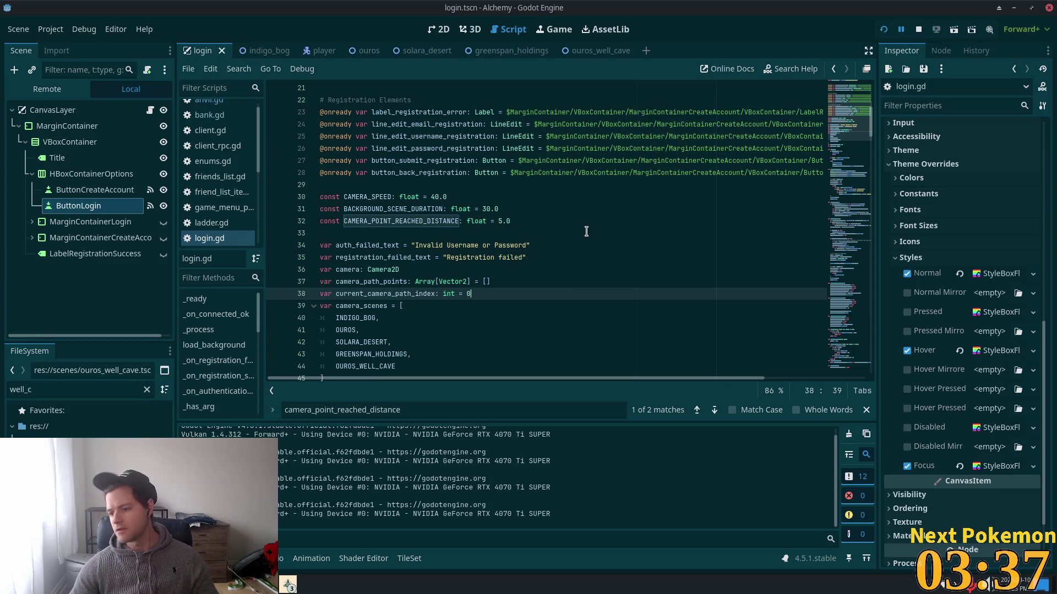
pyautogui.click(587, 232)
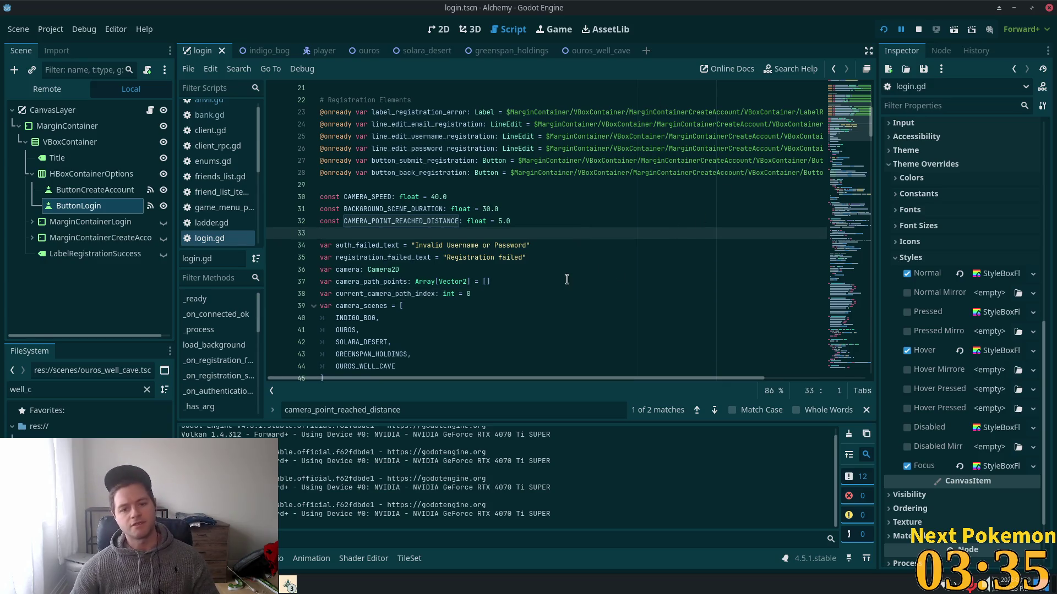
pyautogui.scroll(-2, 553, 237)
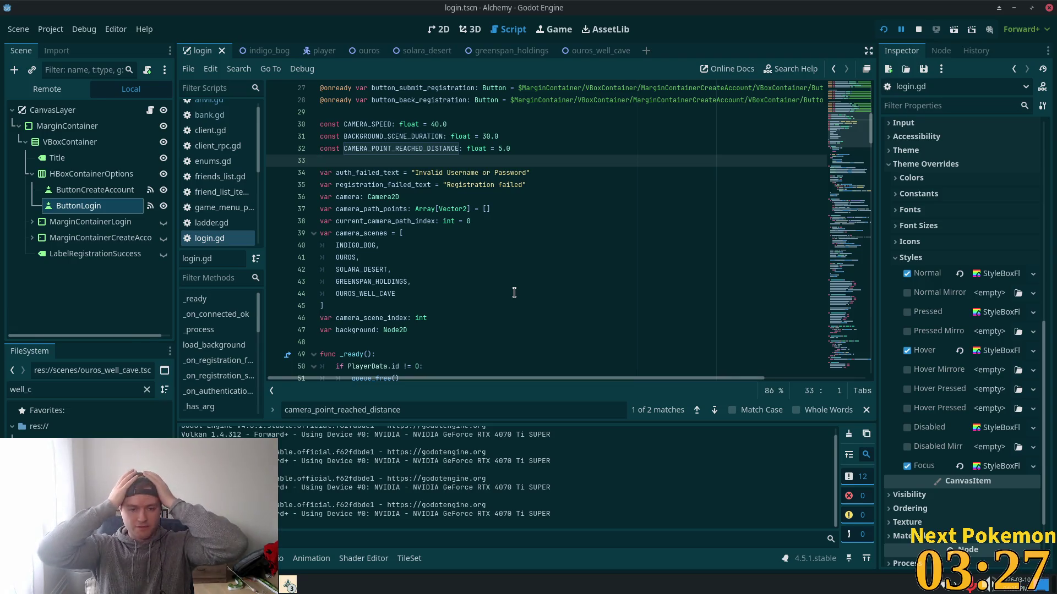
# - Insert a new line 34 in login.gd with the comment '# TODO: Update errors to be a bit more granular'
pyautogui.press('Return')
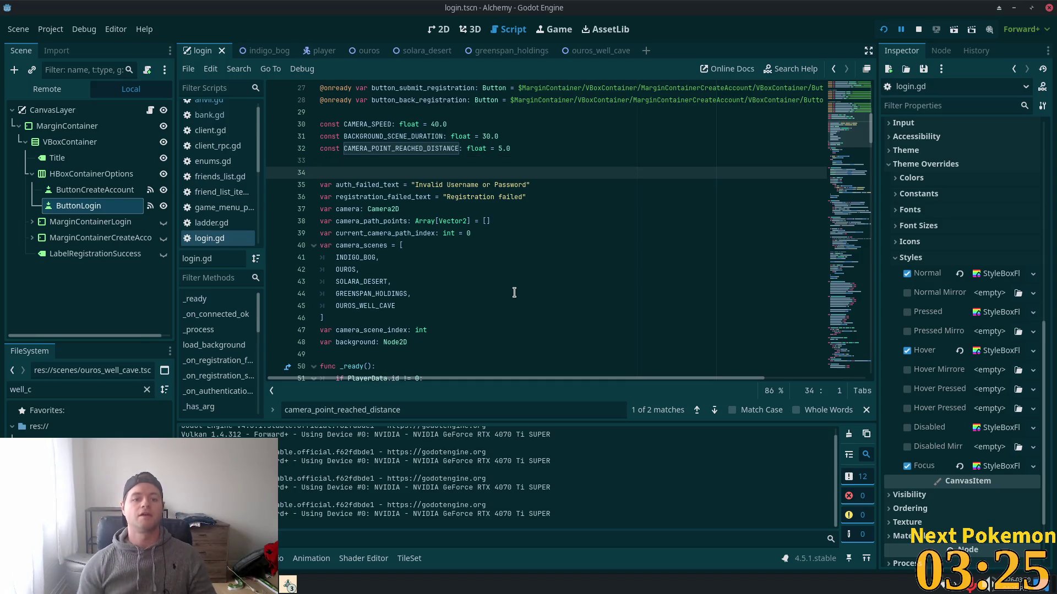
pyautogui.write('# ')
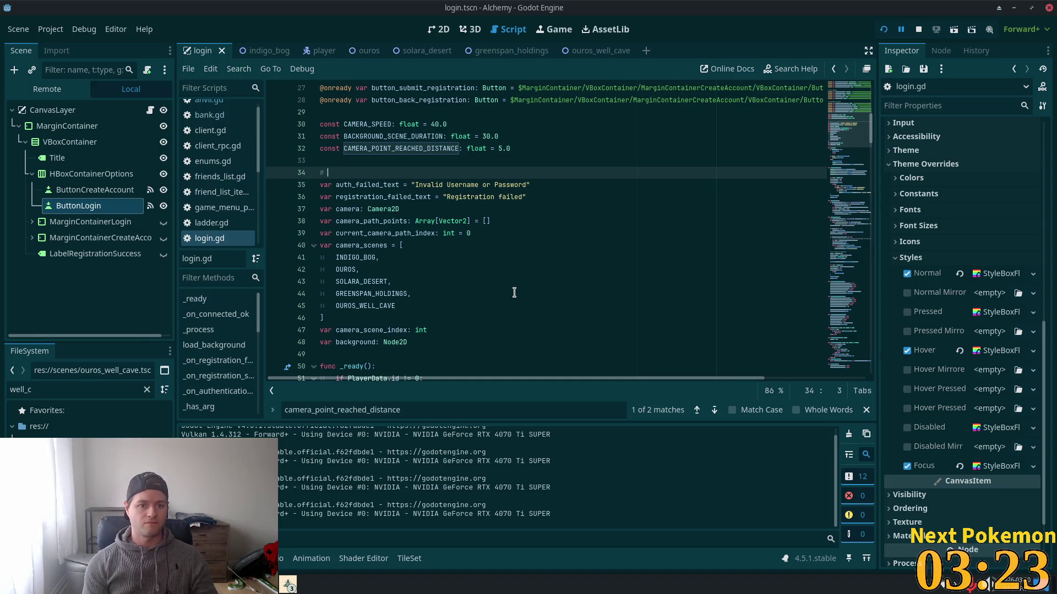
pyautogui.write('TODO')
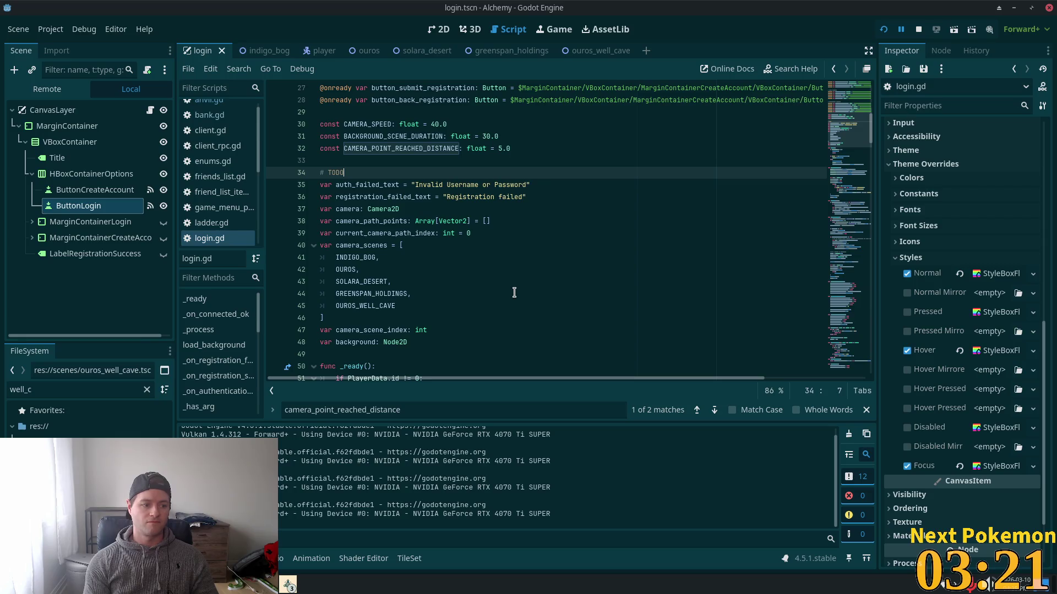
pyautogui.write(':')
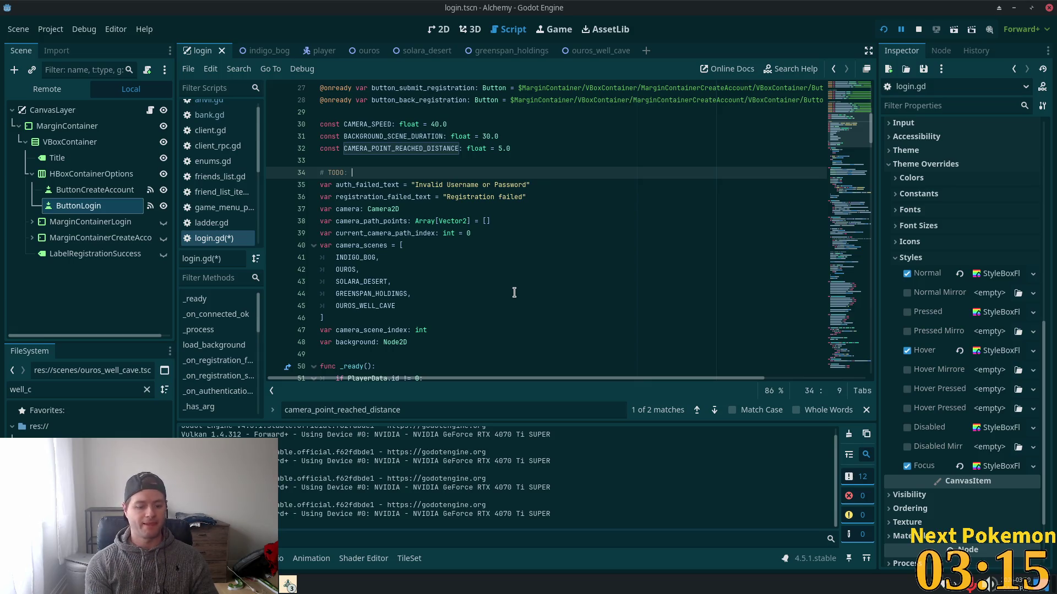
pyautogui.write('Updat')
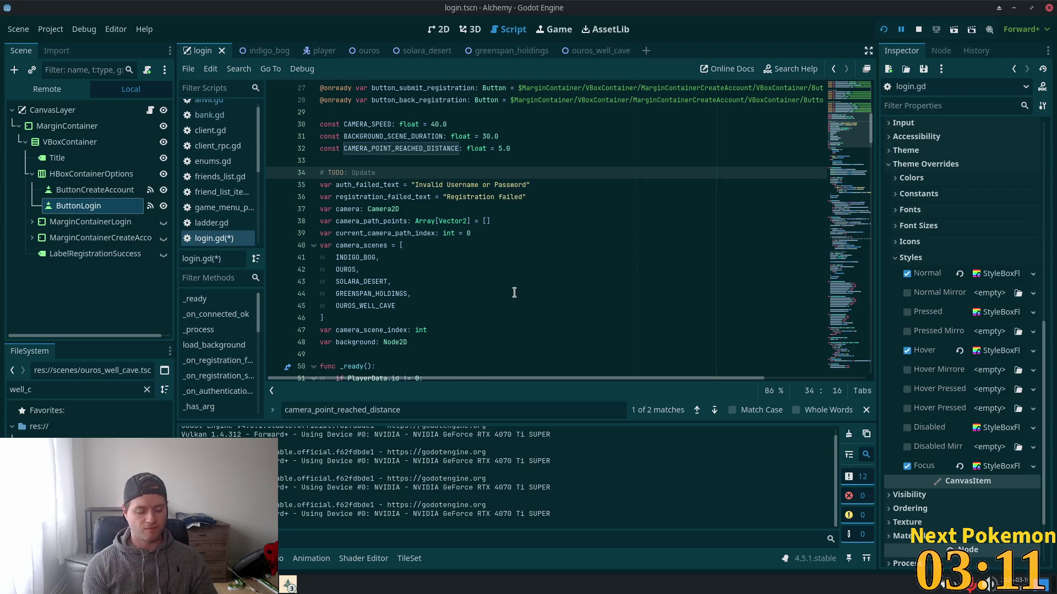
pyautogui.write(' errors')
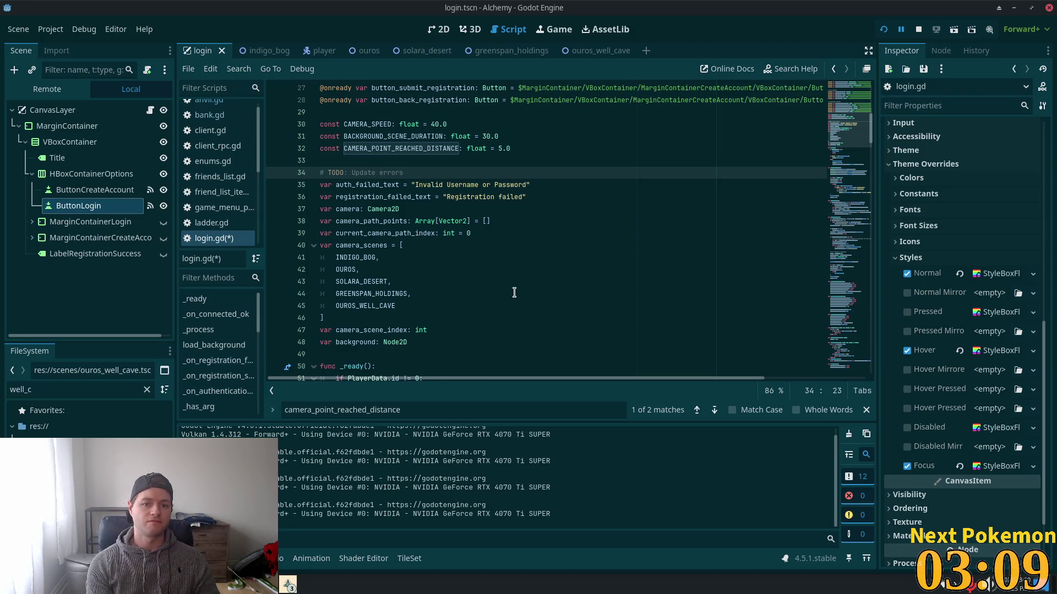
pyautogui.write(' to')
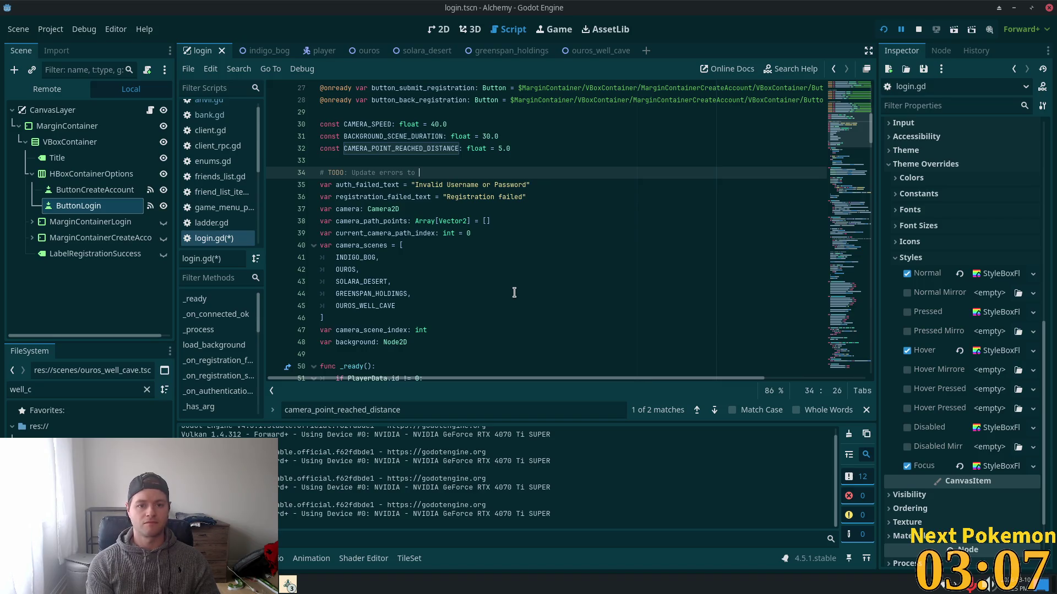
pyautogui.write('be')
pyautogui.write(' a bi')
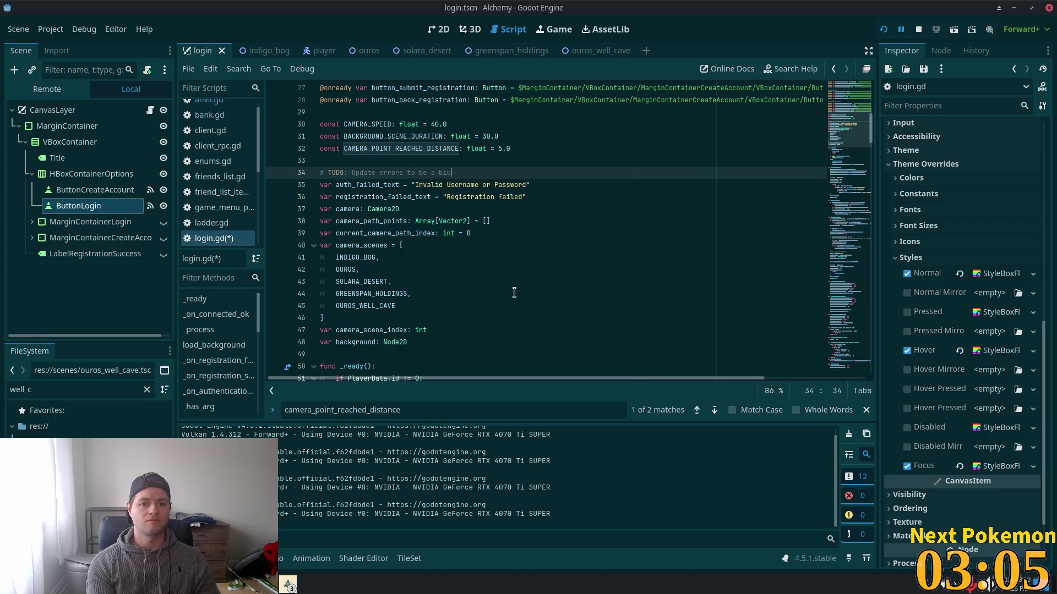
pyautogui.write('tmor')
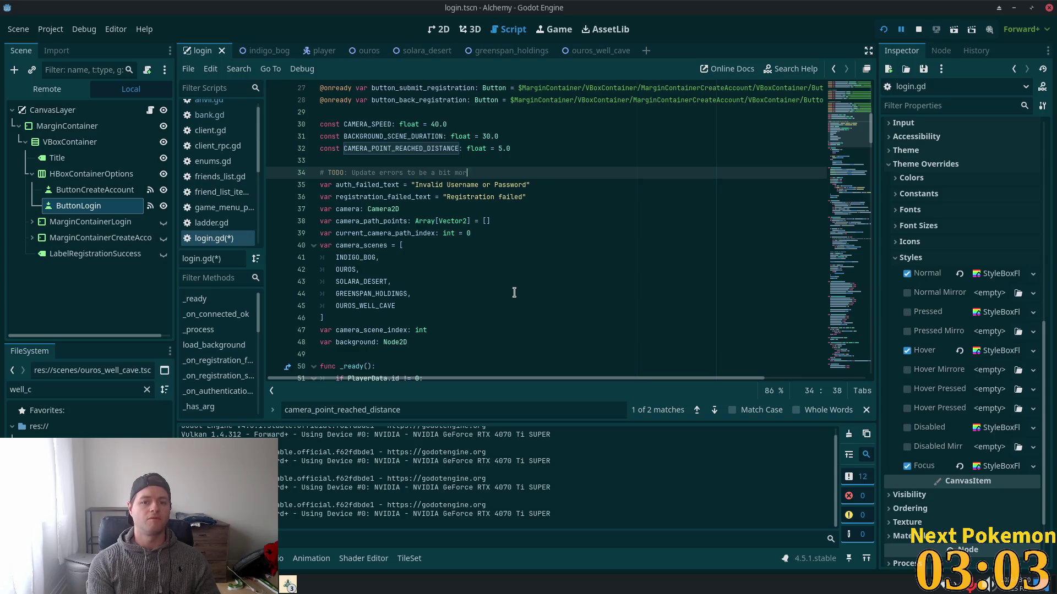
pyautogui.write('e grandual')
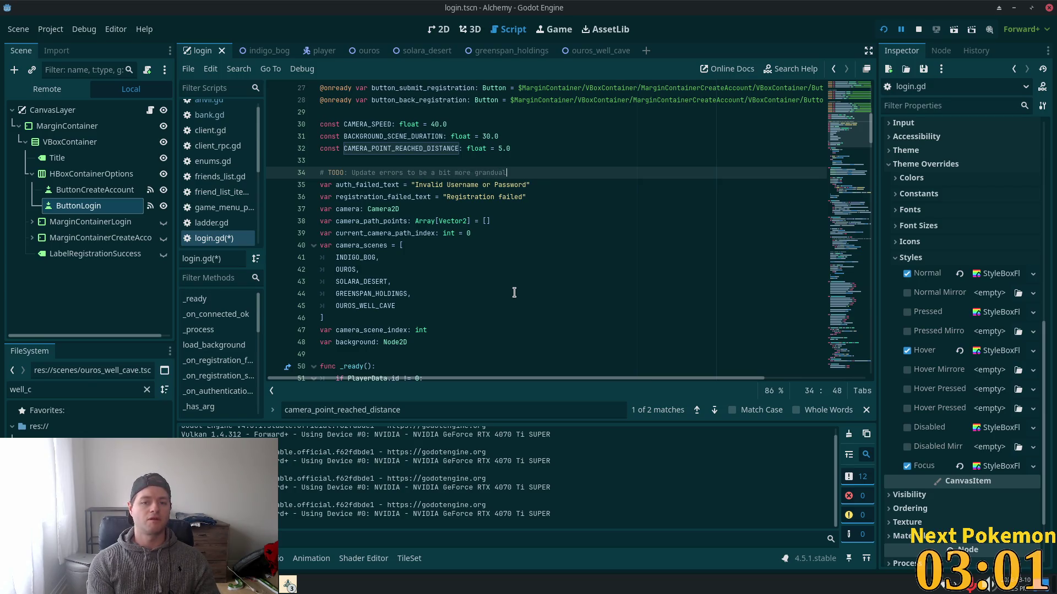
pyautogui.press('BackSpace')
pyautogui.press('BackSpace')
pyautogui.write('lar')
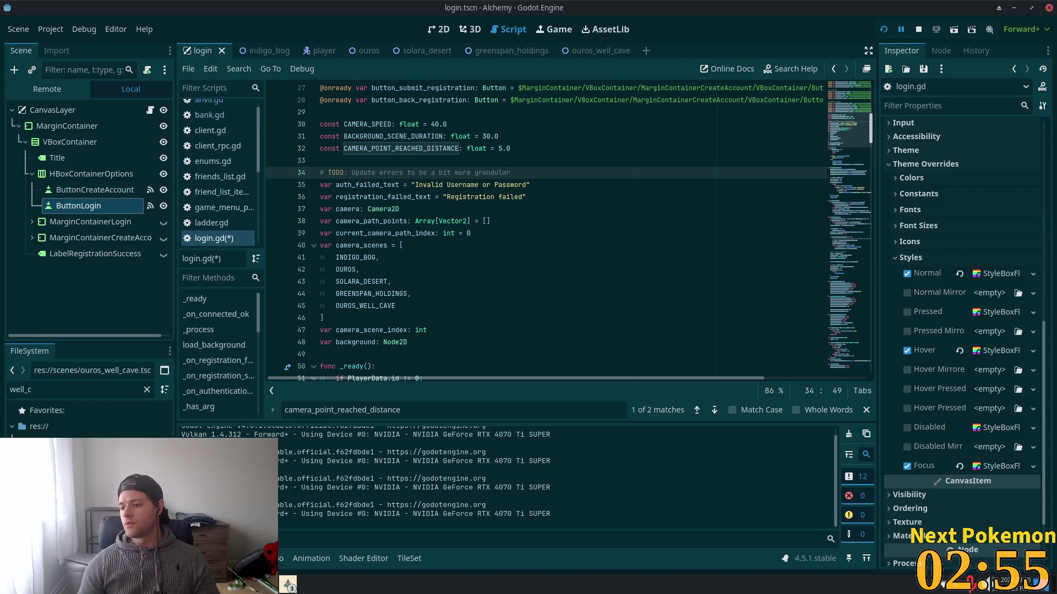
# - Correct 'grandular' to 'granular' in the TODO comment and save login.gd
pyautogui.click(502, 169)
pyautogui.press('Left')
pyautogui.press('Left')
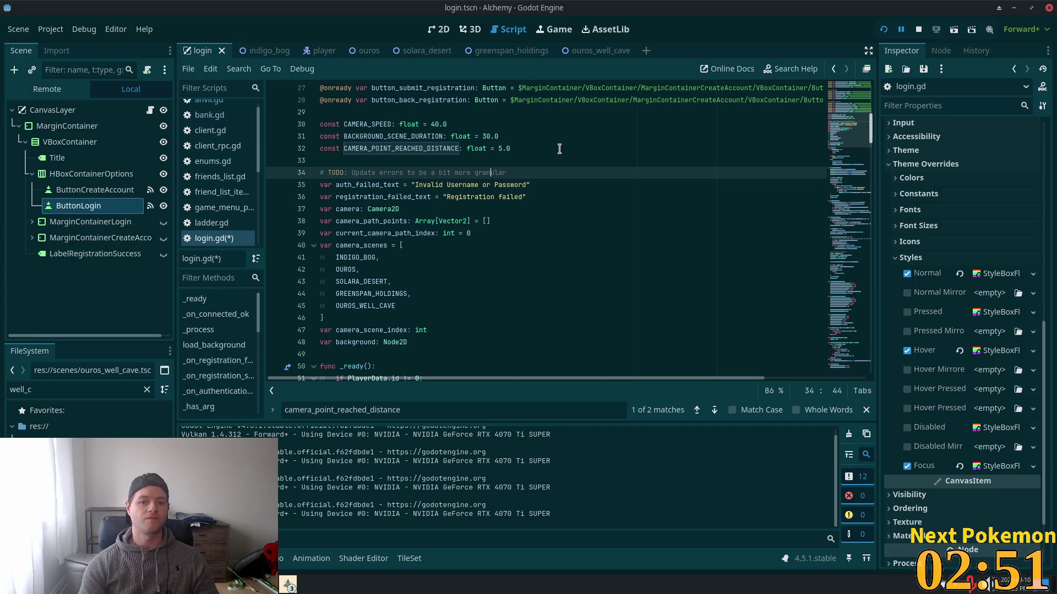
pyautogui.press('Right')
pyautogui.press('Right')
pyautogui.press('Right')
pyautogui.hotkey('ctrl', 's')
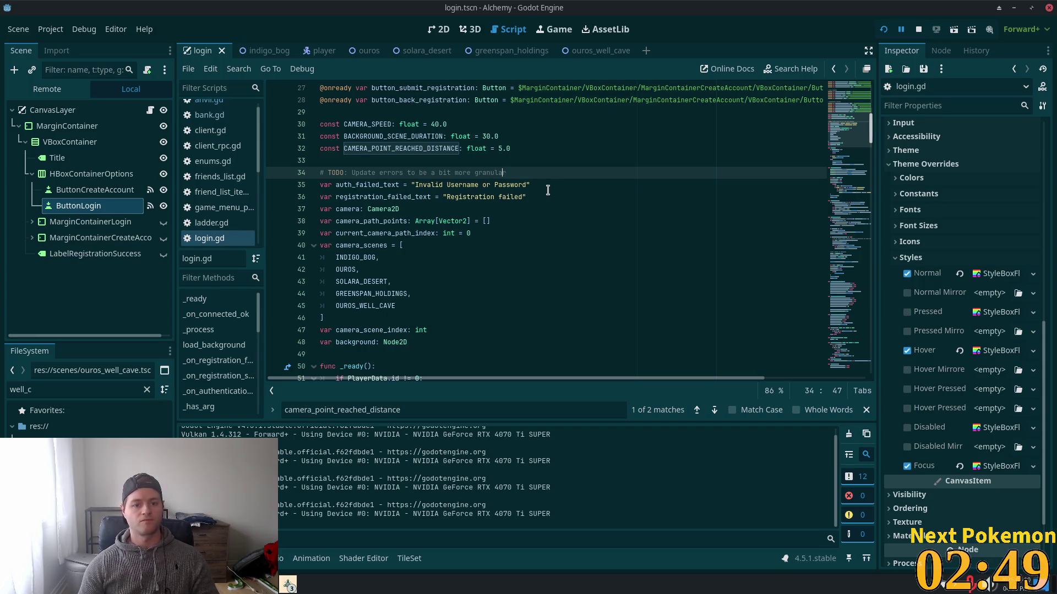
# - Relaunch the Alchemy game with the updated script
pyautogui.scroll(-7, 506, 213)
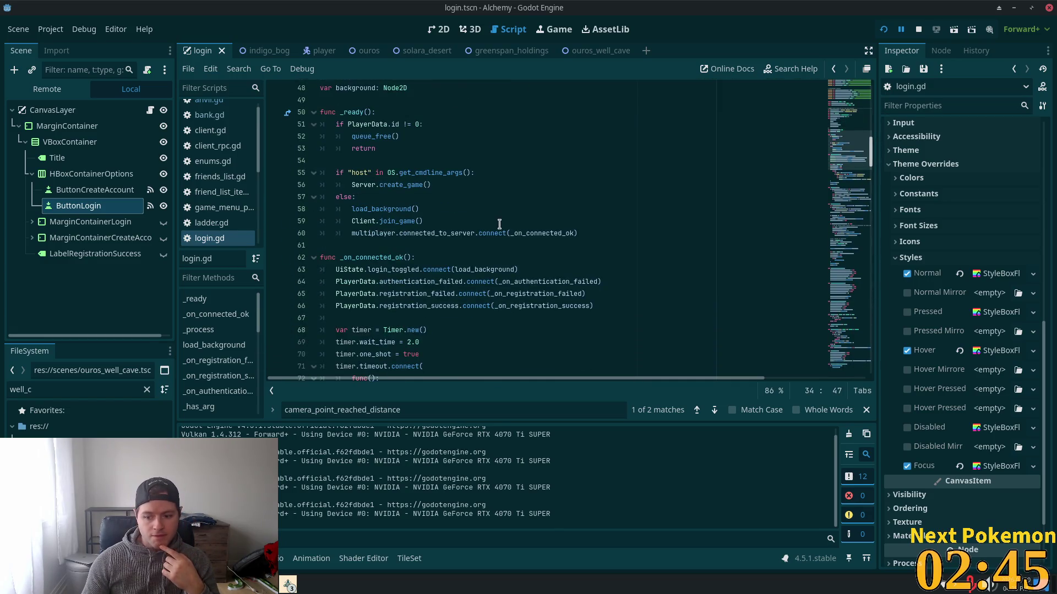
pyautogui.scroll(-4, 495, 231)
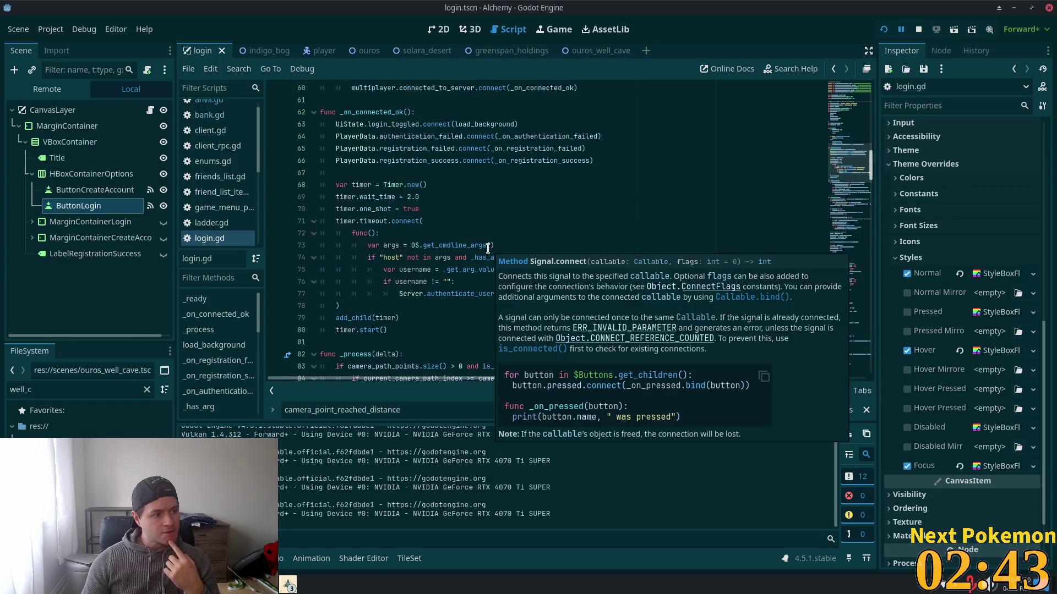
pyautogui.scroll(-10, 487, 267)
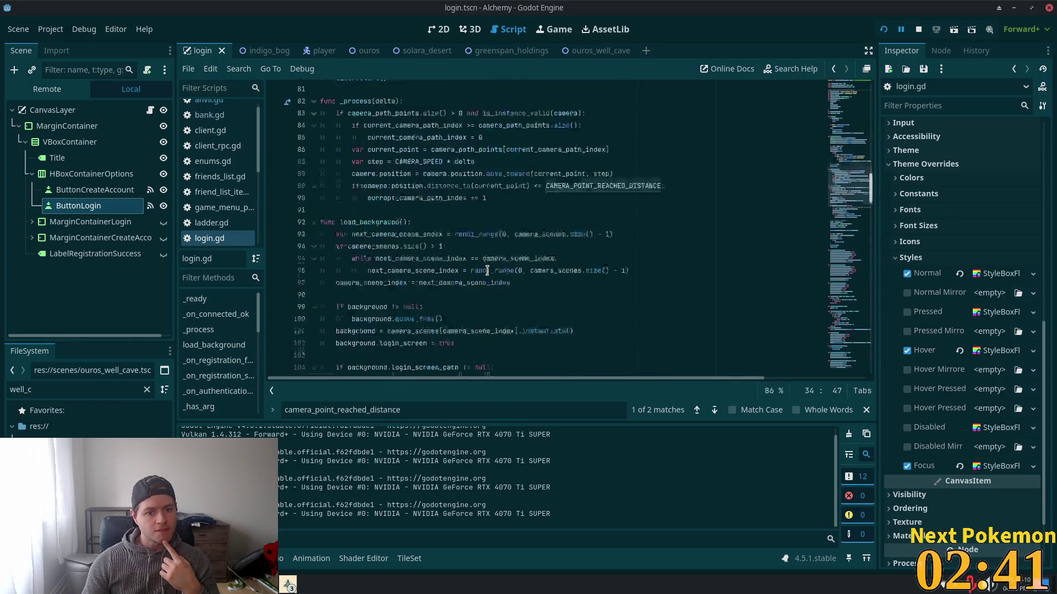
pyautogui.scroll(-5, 576, 171)
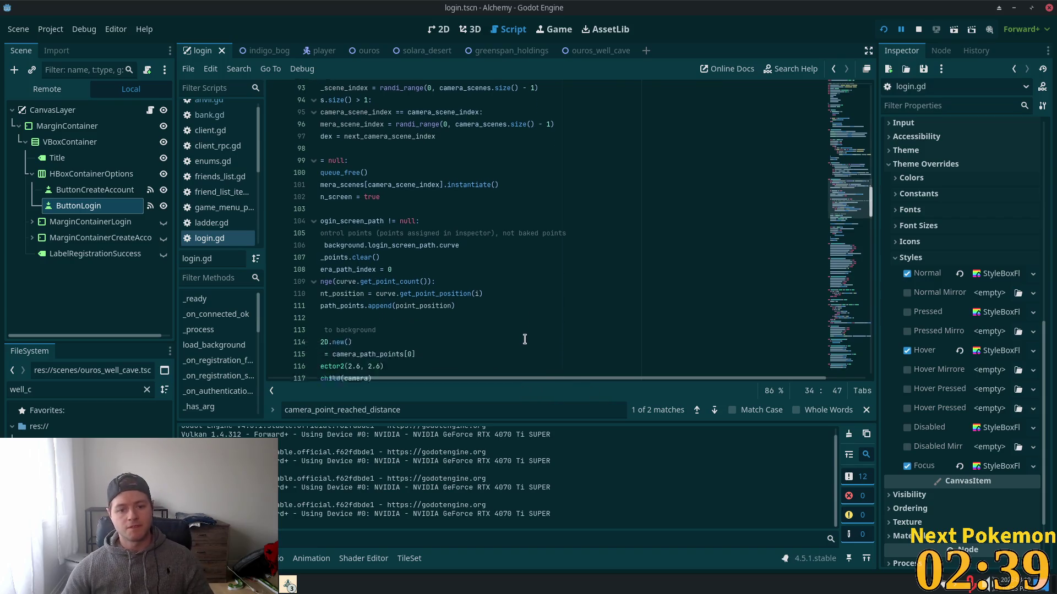
pyautogui.hscroll(3, 576, 220)
pyautogui.click(883, 30)
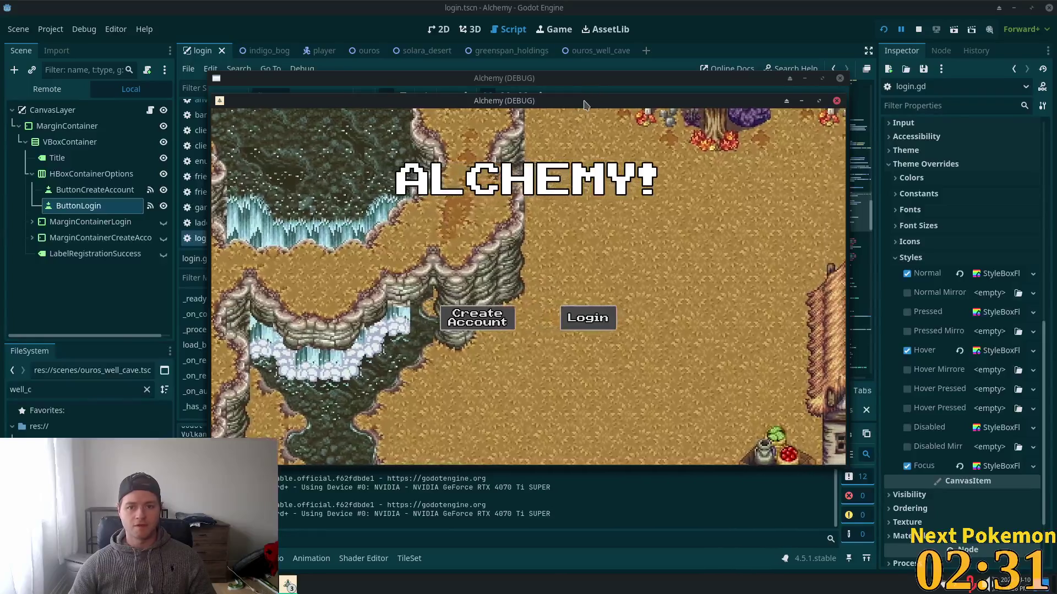
# - Tile the three Alchemy (DEBUG) windows apart and bring the top-right one forward
pyautogui.moveTo(584, 105); pyautogui.dragTo(398, 40)
pyautogui.moveTo(766, 82)
pyautogui.mouseDown()
pyautogui.moveTo(766, 97)
pyautogui.moveTo(958, 98)
pyautogui.mouseUp()
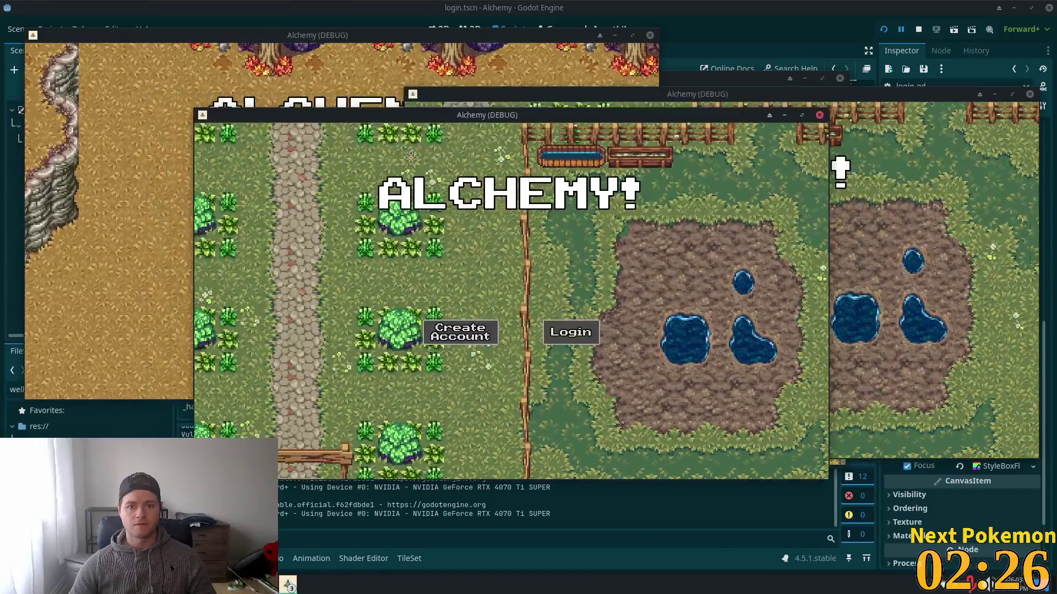
pyautogui.moveTo(411, 158)
pyautogui.mouseDown()
pyautogui.moveTo(295, 184)
pyautogui.moveTo(362, 173)
pyautogui.mouseUp()
pyautogui.click(699, 112)
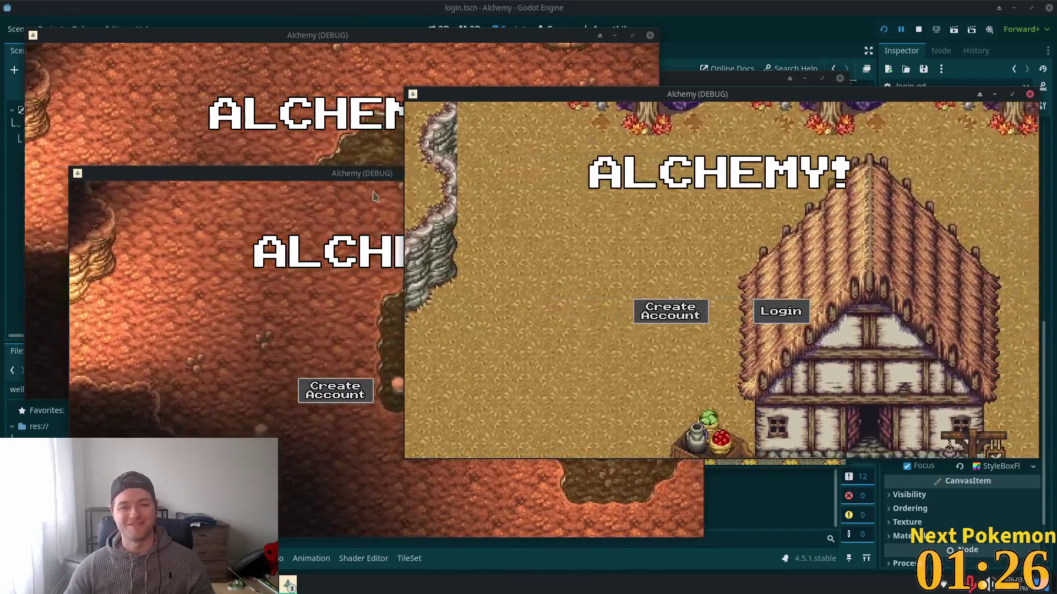
# - Bring the middle window, then the desert-map window, forward to watch their backgrounds cycle
pyautogui.click(373, 193)
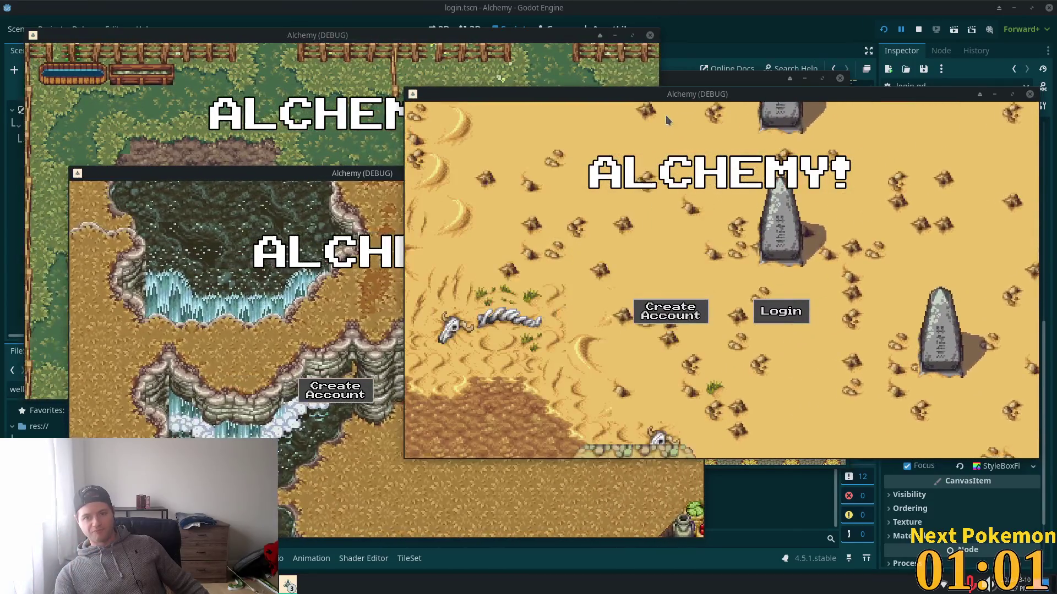
pyautogui.click(666, 114)
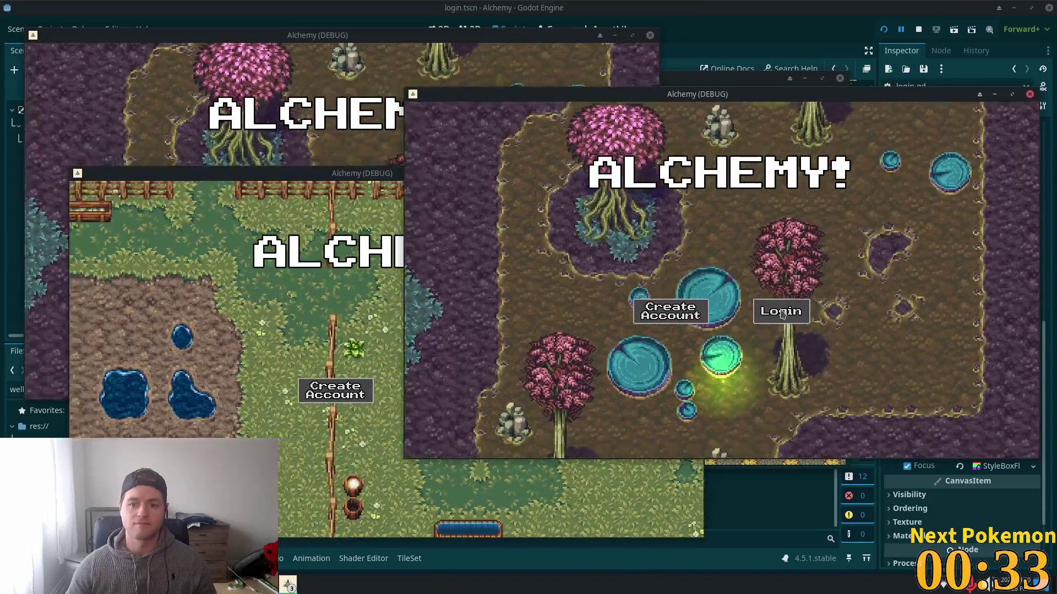
# - Log in with the player's username and password to reach Bog Cave, then return to the editor
pyautogui.click(782, 313)
pyautogui.write('Delr')
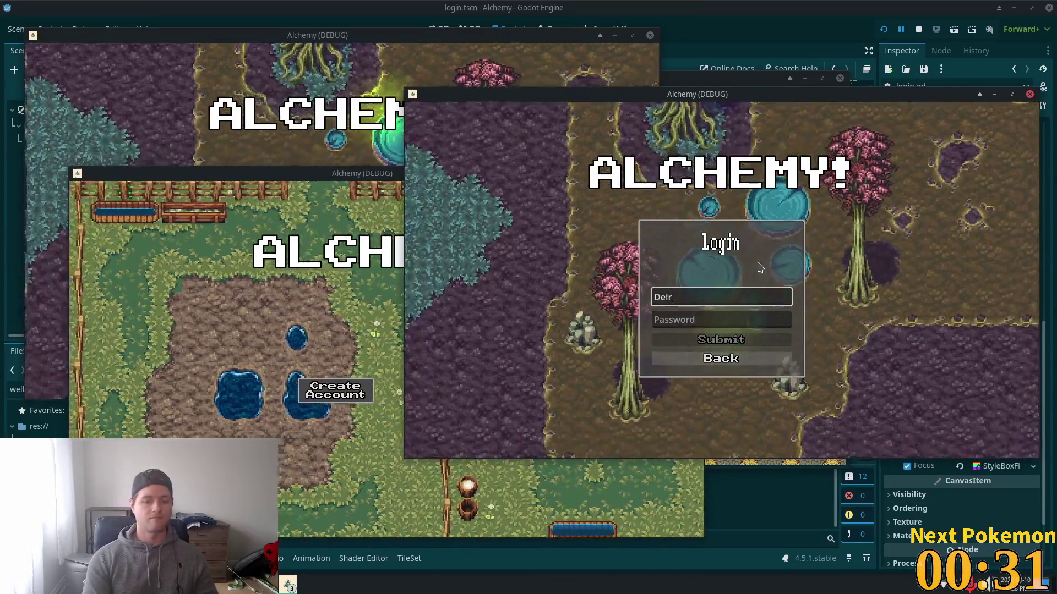
pyautogui.write('ic')
pyautogui.press('Tab')
pyautogui.write('••••••')
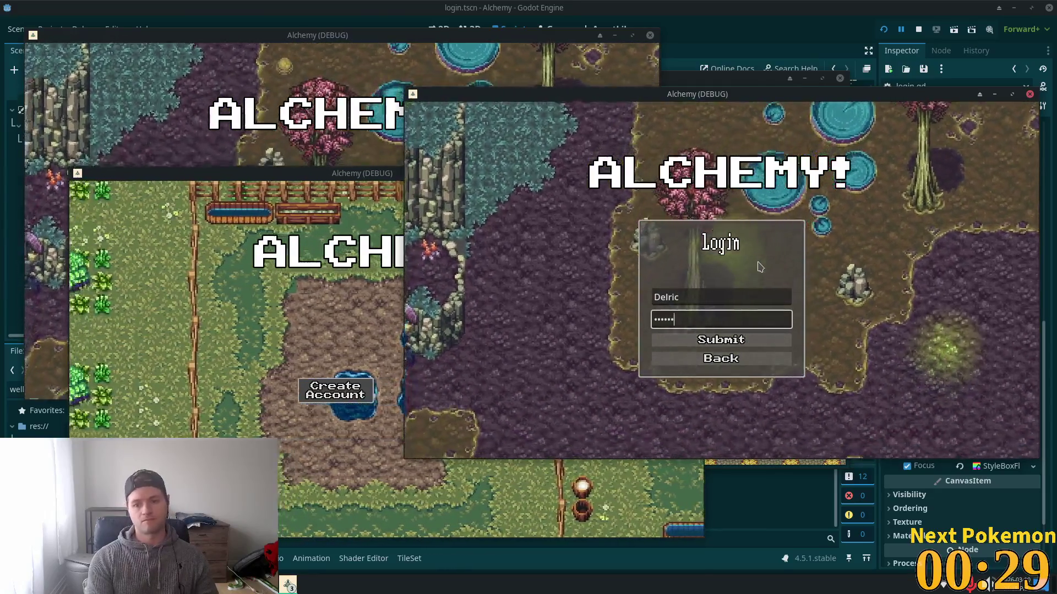
pyautogui.press('Return')
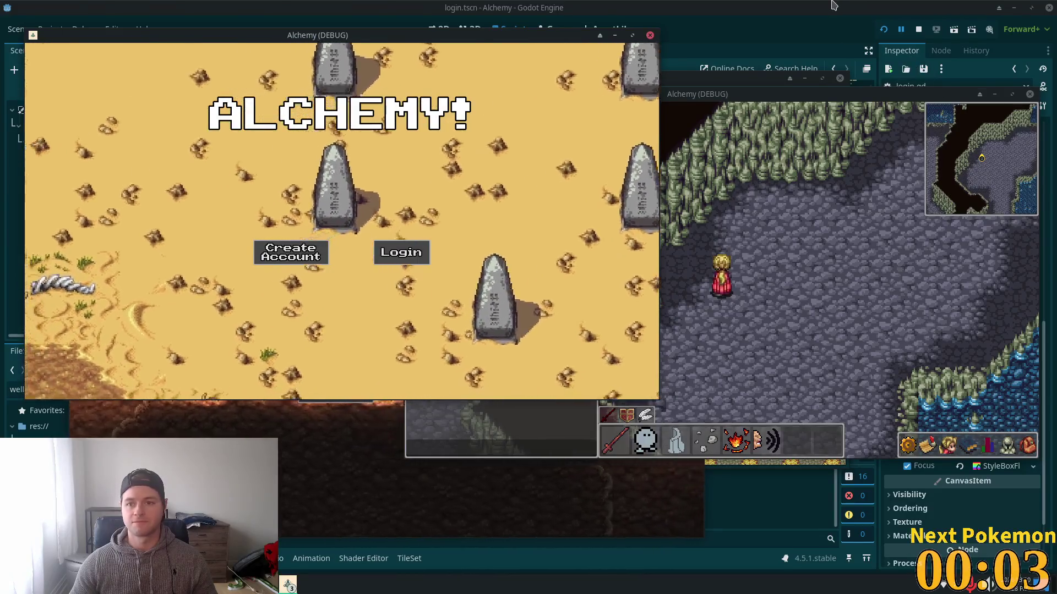
pyautogui.hotkey('alt', 'Tab')
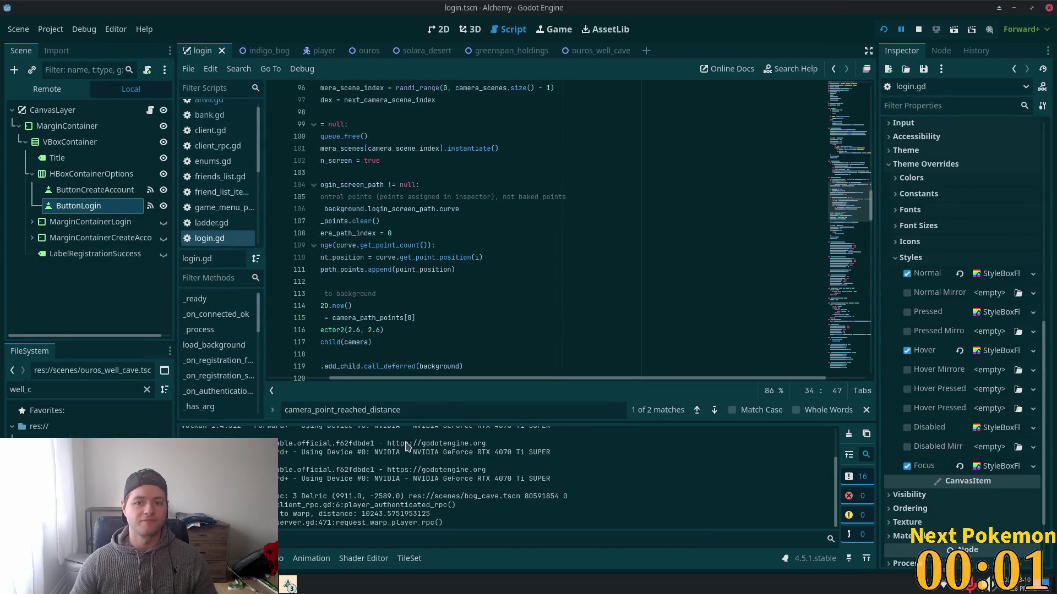
# - Change BACKGROUND_SCENE_DURATION on line 31 from 30.0 to 45.0 and save login.gd
pyautogui.hotkey('alt', 'Tab')
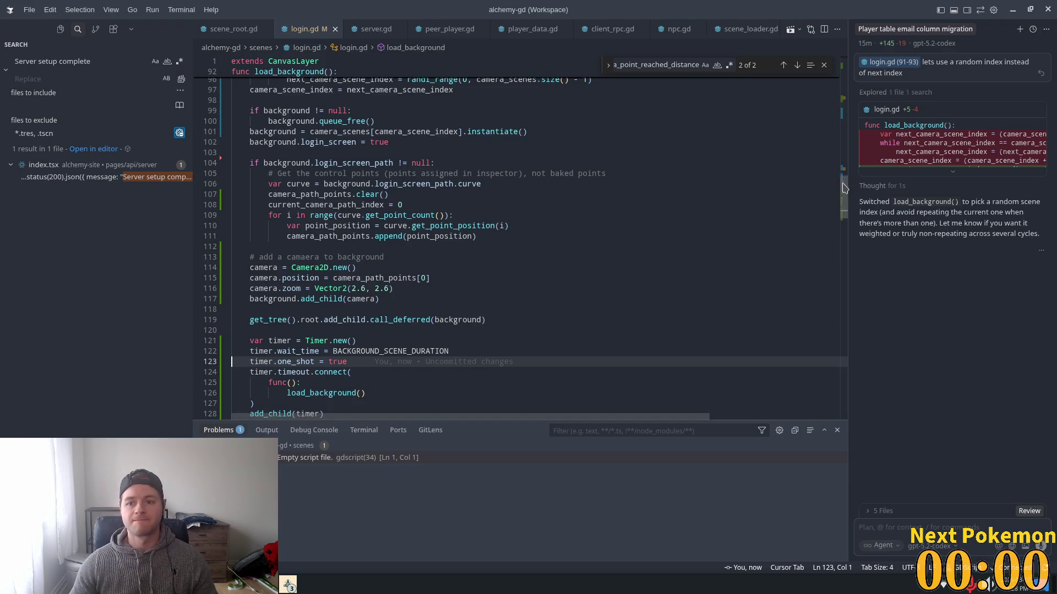
pyautogui.scroll(15, 837, 187)
pyautogui.scroll(-3, 431, 293)
pyautogui.click(422, 292)
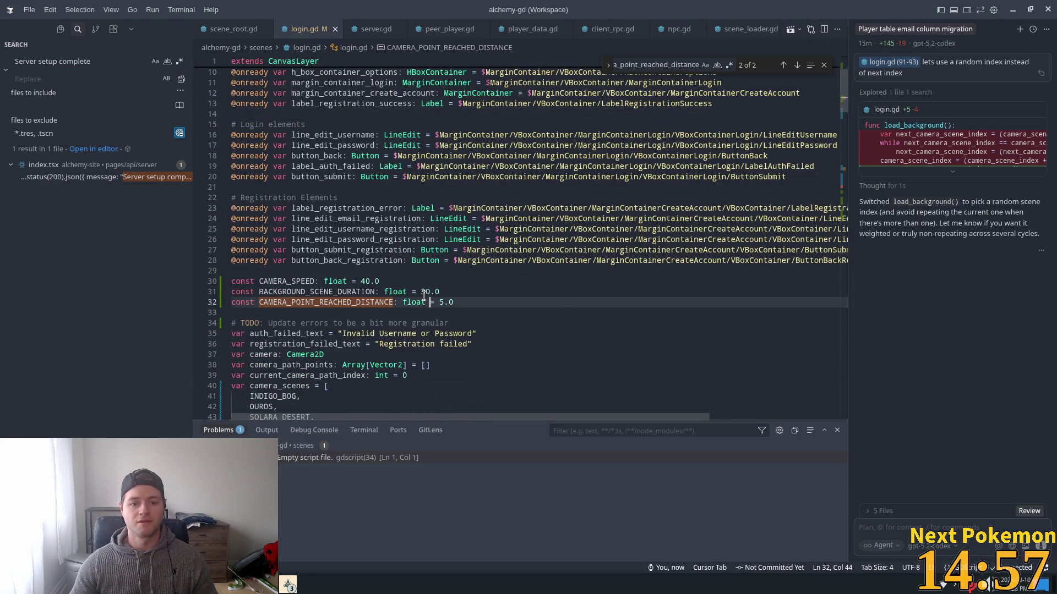
pyautogui.press('Right')
pyautogui.hotkey('ctrl', 'shift', 'Left')
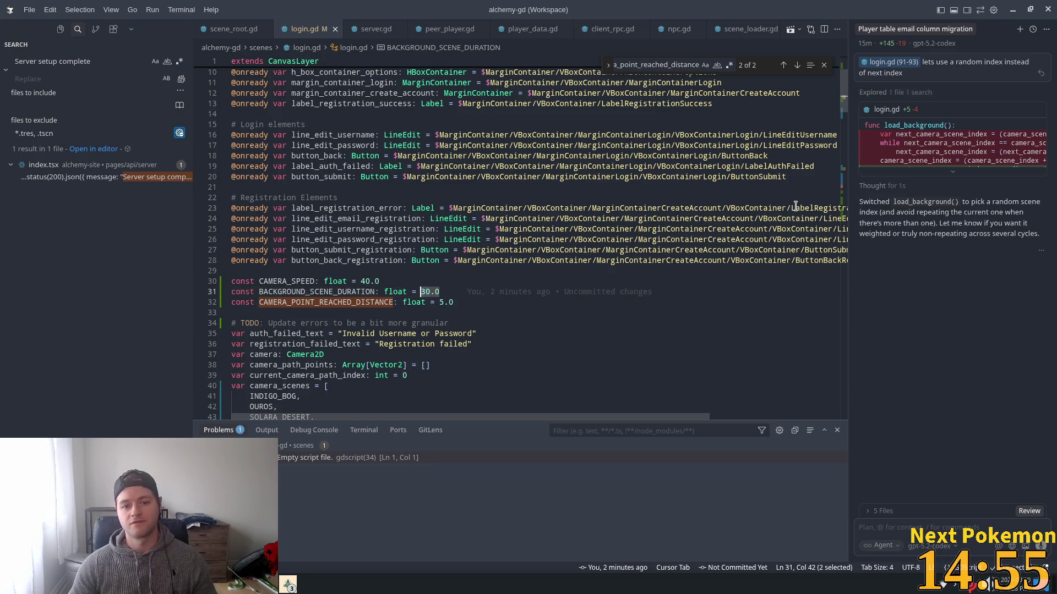
pyautogui.write('45')
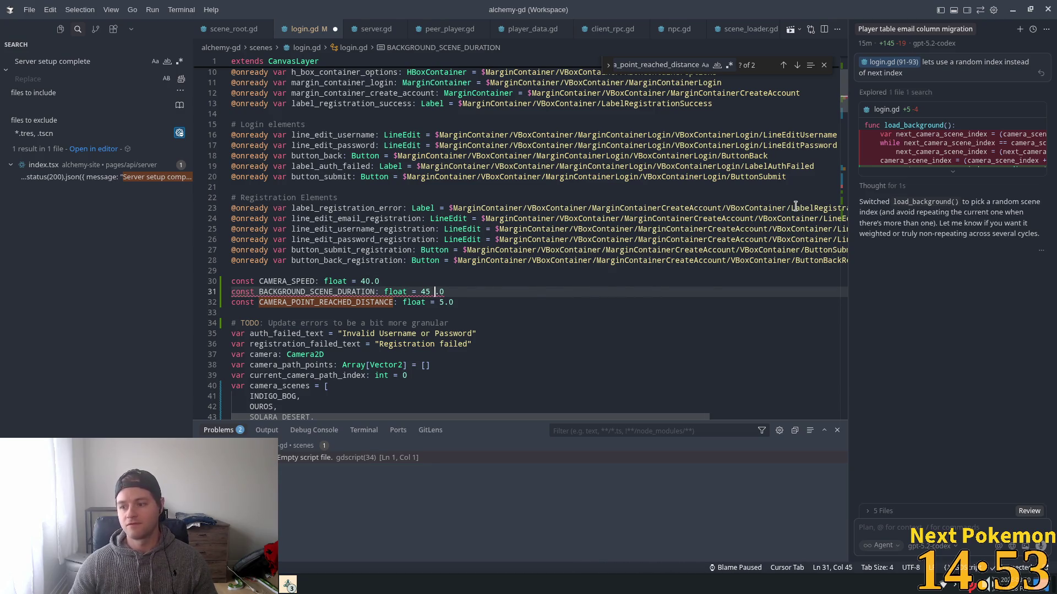
pyautogui.press('BackSpace')
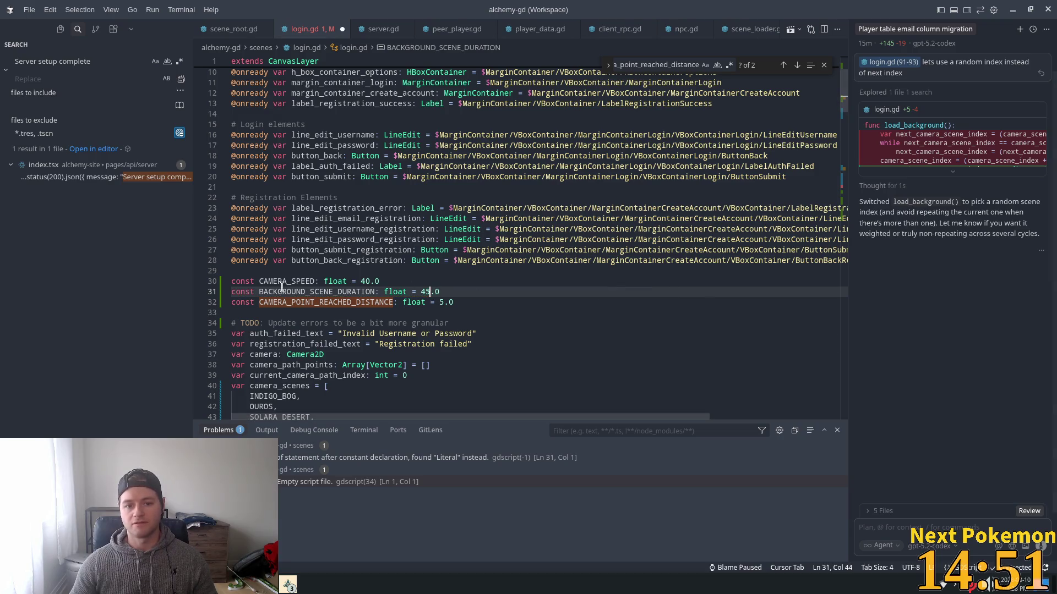
pyautogui.click(416, 271)
pyautogui.hotkey('ctrl', 's')
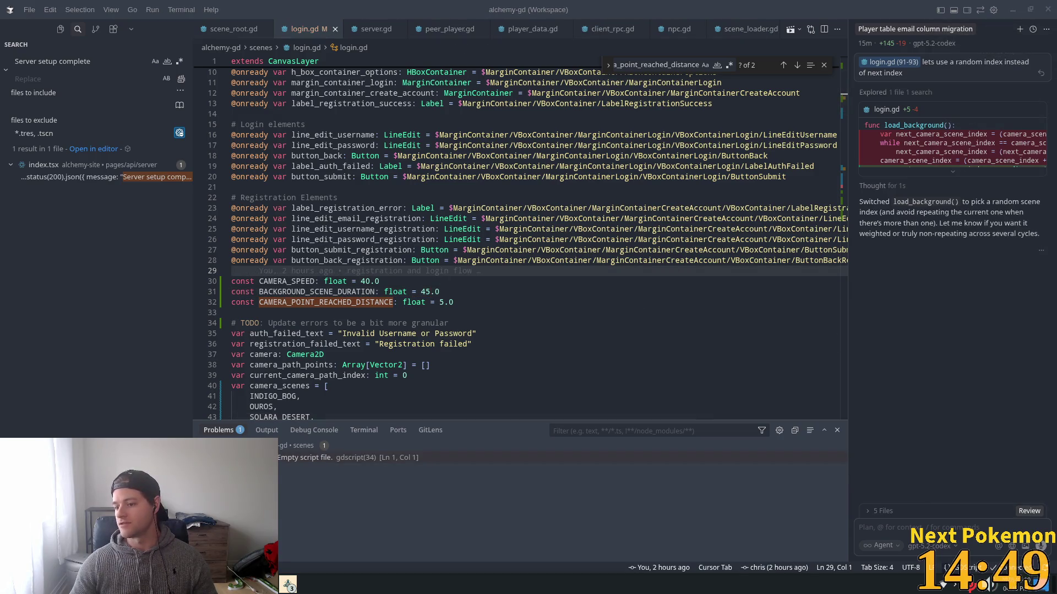